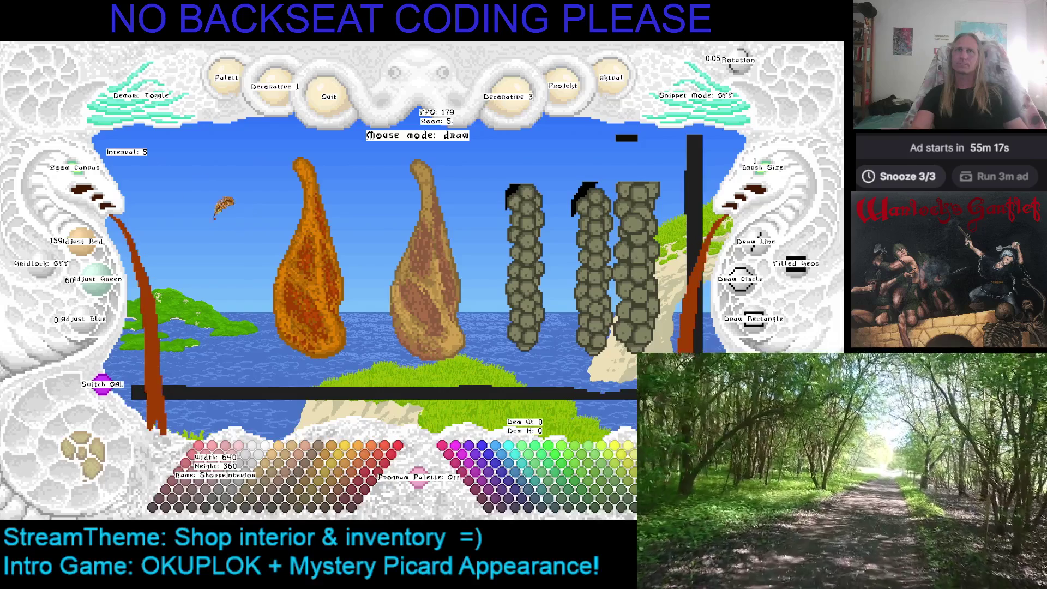
# Mark a snippet rectangle around the first ham sprite
pyautogui.scroll(-1, 131, 215)
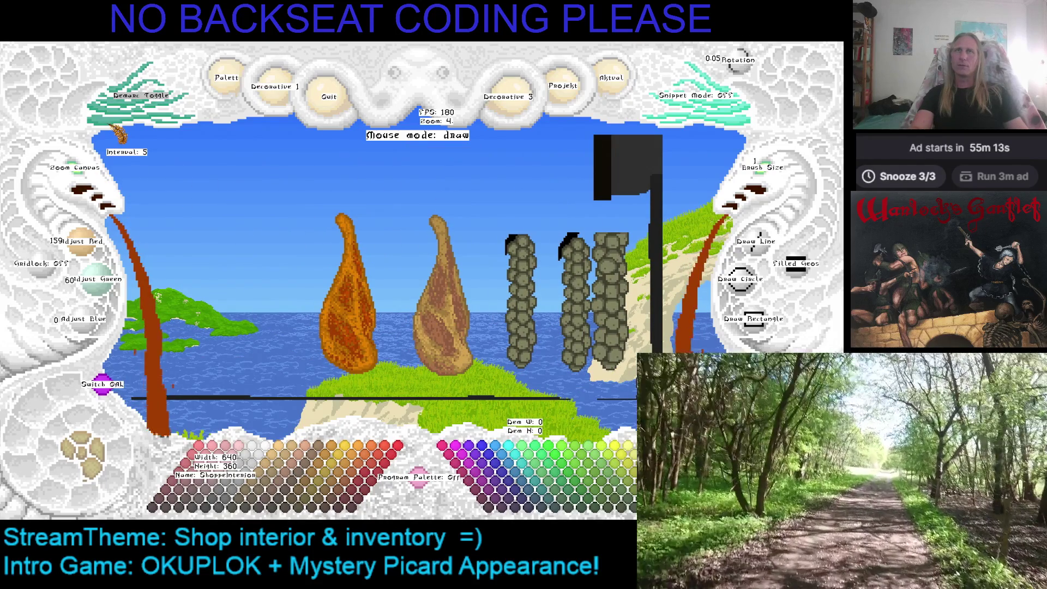
pyautogui.click(116, 126)
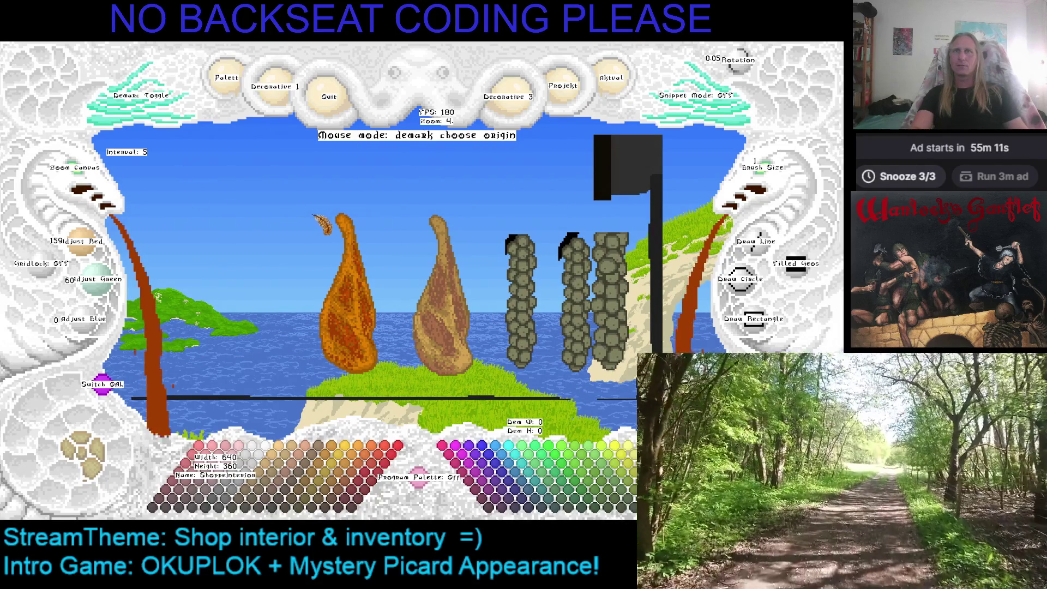
pyautogui.click(312, 210)
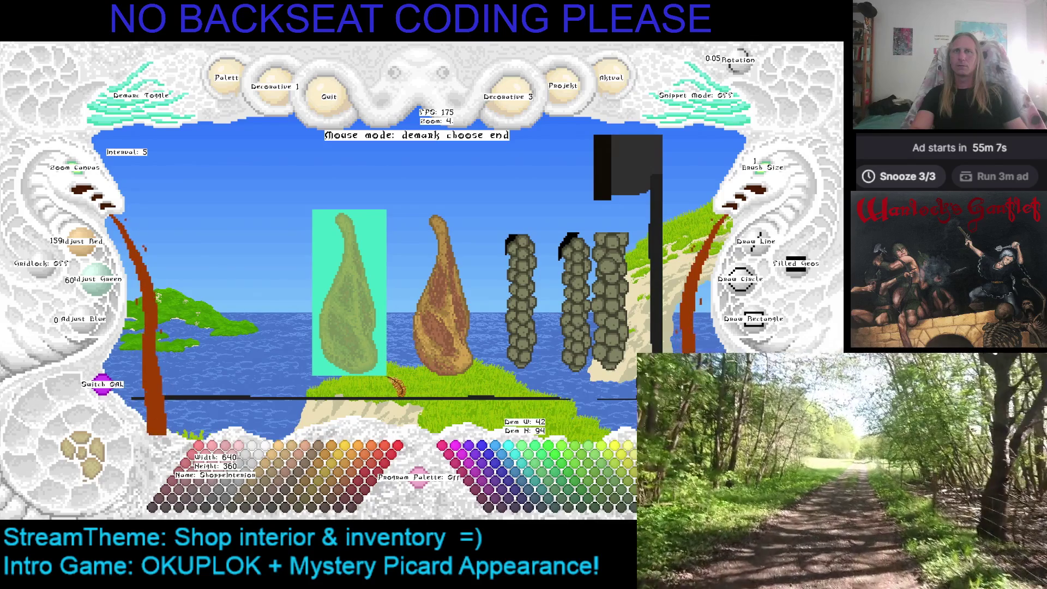
pyautogui.click(383, 375)
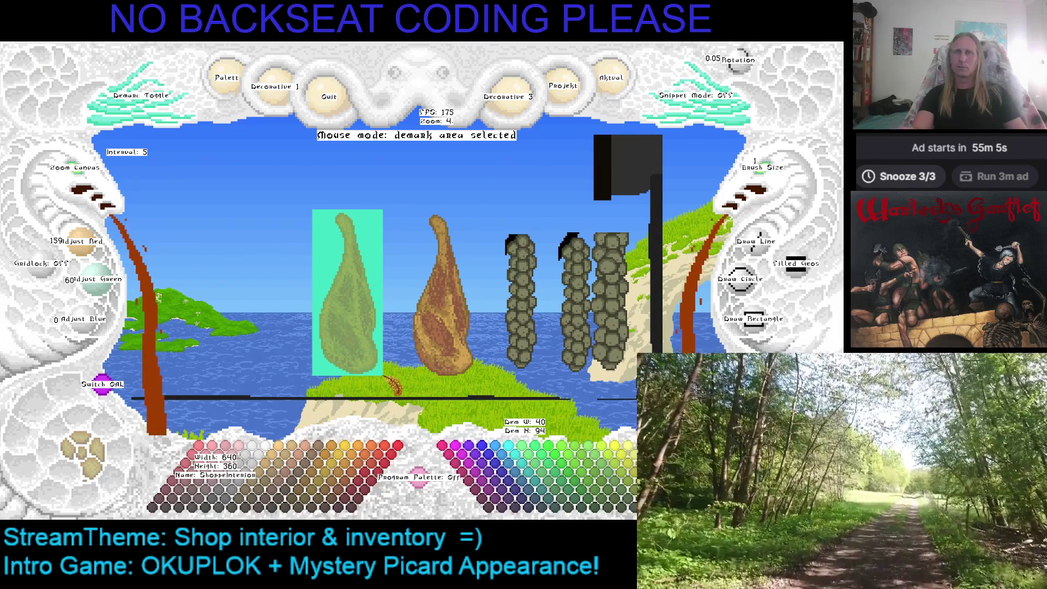
pyautogui.click(385, 378)
# Mark and copy the second ham, then scroll to the shop interior's grey stone hood
pyautogui.click(140, 96)
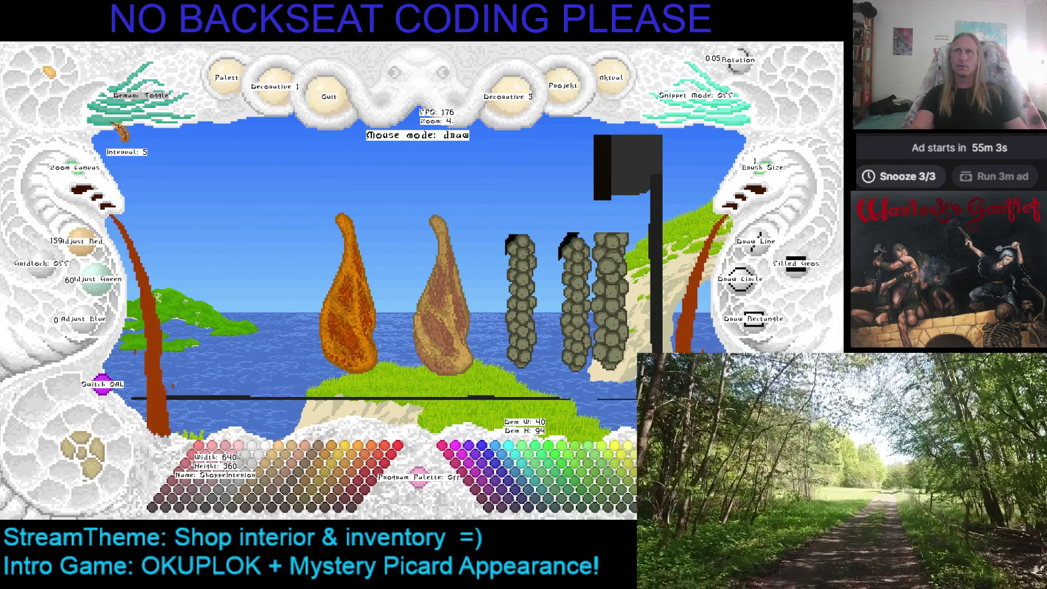
pyautogui.click(408, 214)
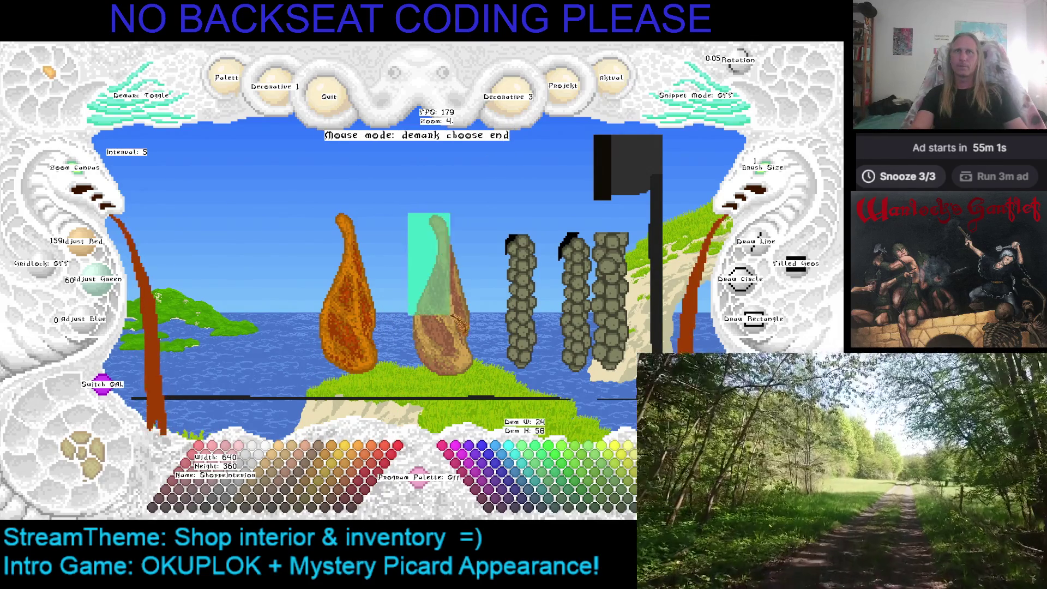
pyautogui.click(480, 382)
pyautogui.hotkey('ctrl', 'v')
pyautogui.click(414, 215)
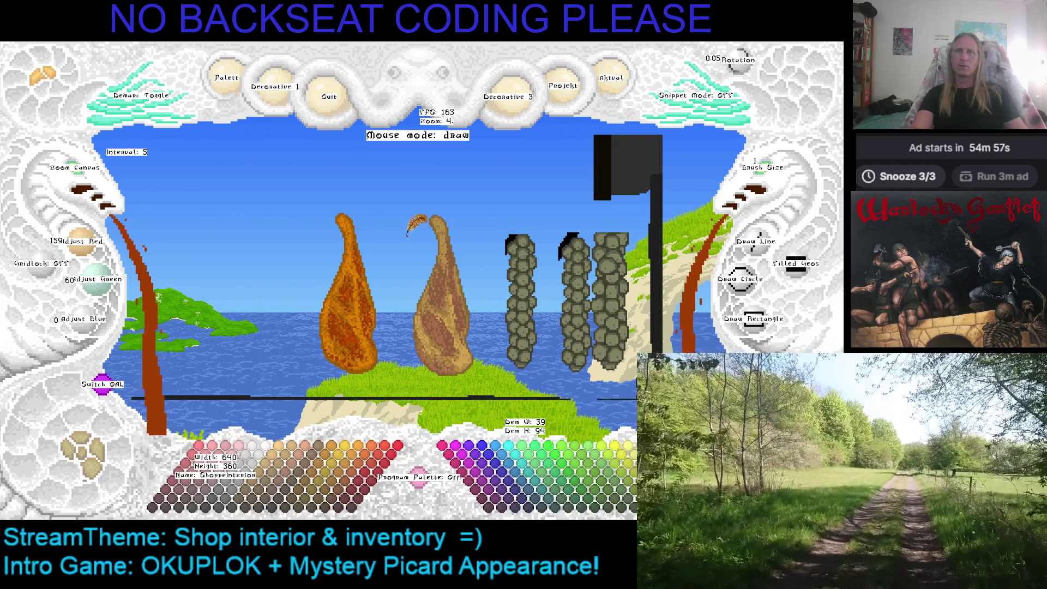
pyautogui.scroll(3, 414, 215)
pyautogui.scroll(3, 346, 233)
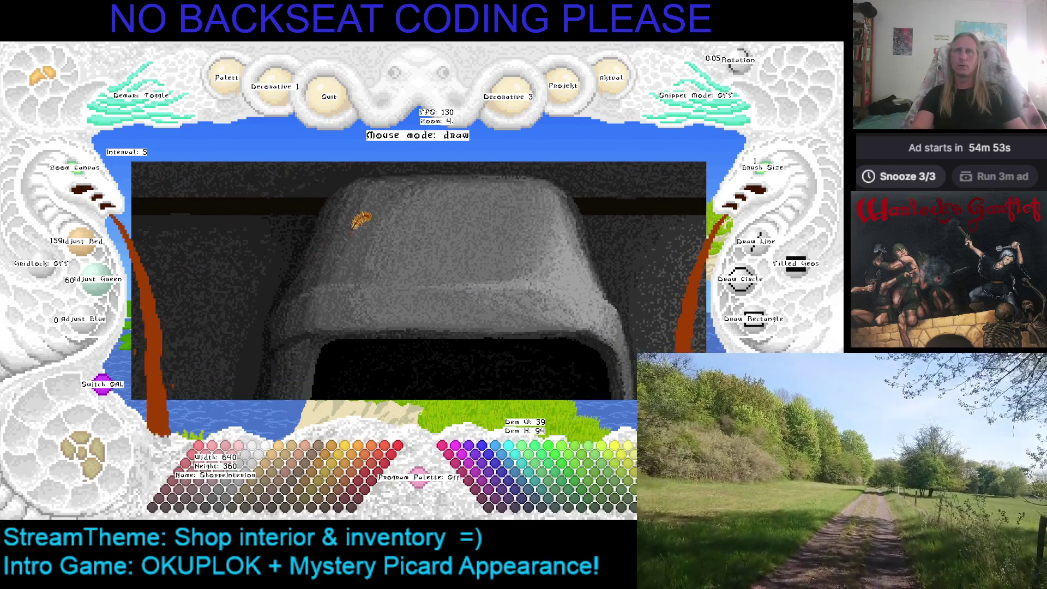
# Preview the copied ham snippet at a larger size, then cancel the paste
pyautogui.hotkey('ctrl', 'v')
pyautogui.scroll(2, 390, 207)
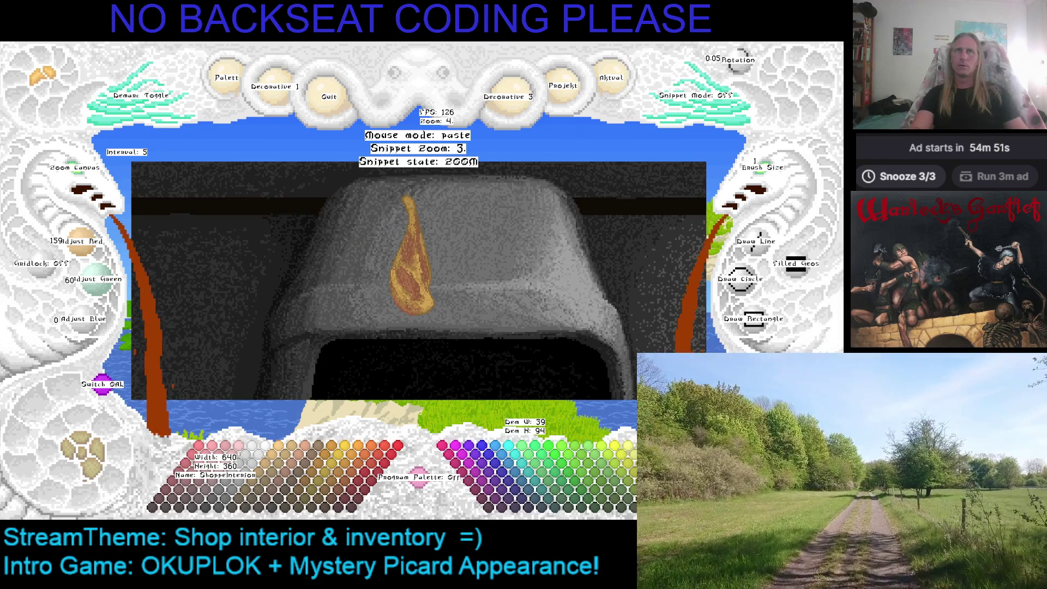
pyautogui.scroll(1, 436, 273)
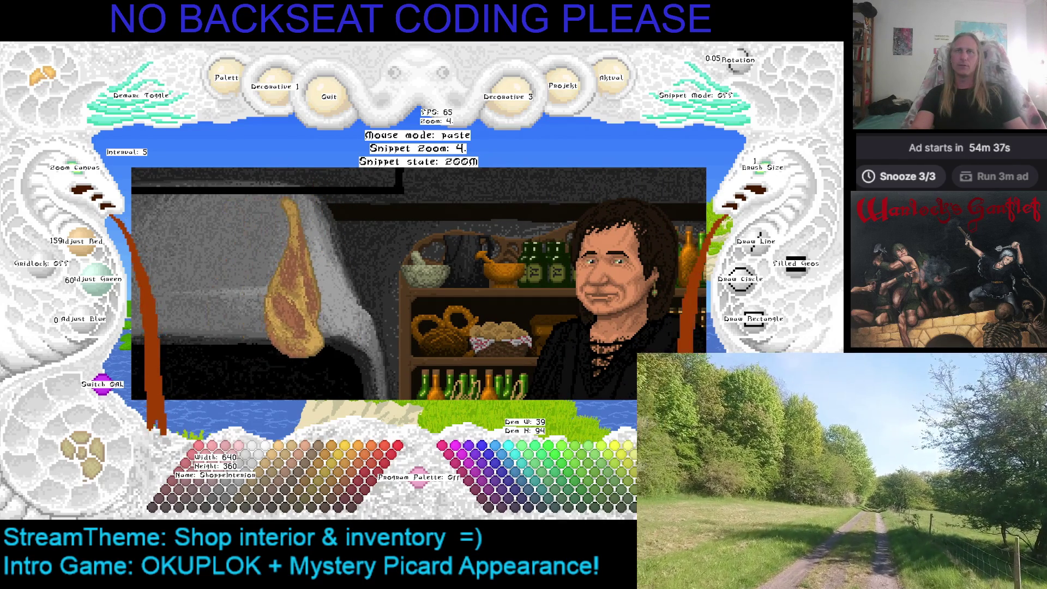
pyautogui.press('Escape')
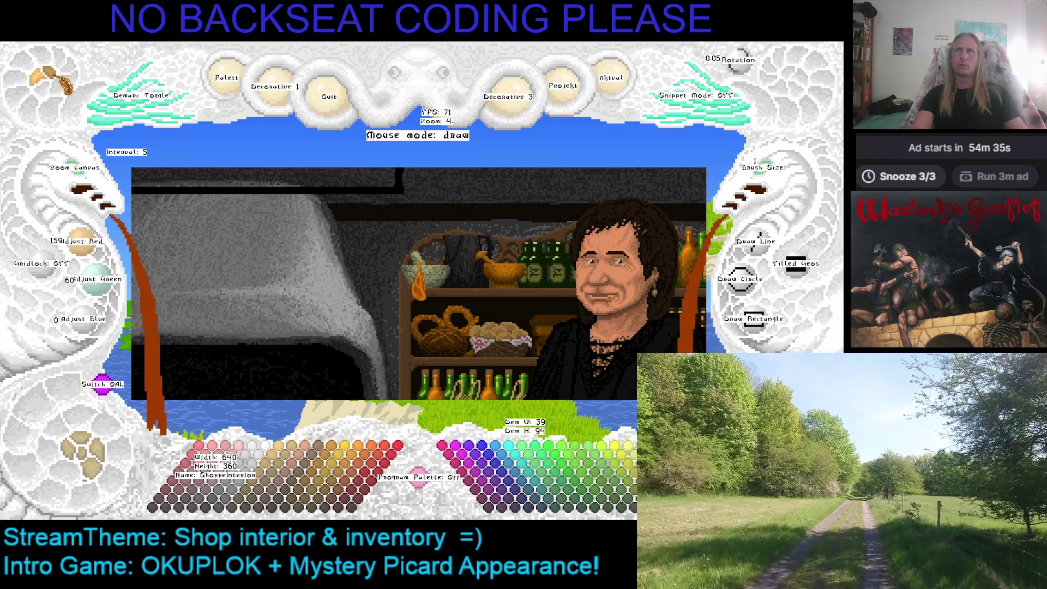
# Pan across the shop interior, cancel the ham paste and zoom the canvas out to 2
pyautogui.press('p')
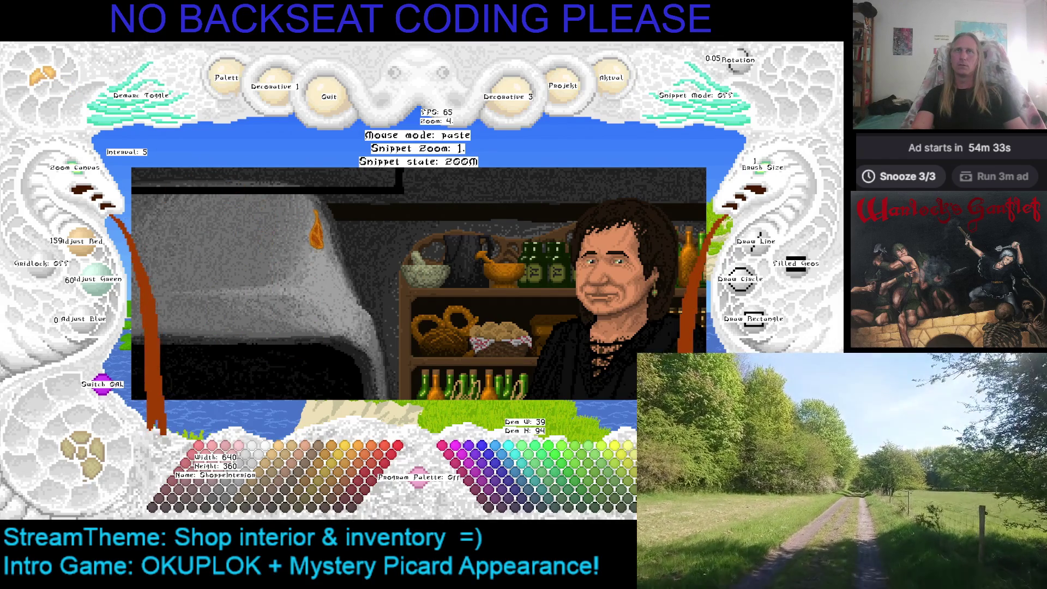
pyautogui.scroll(3, 316, 218)
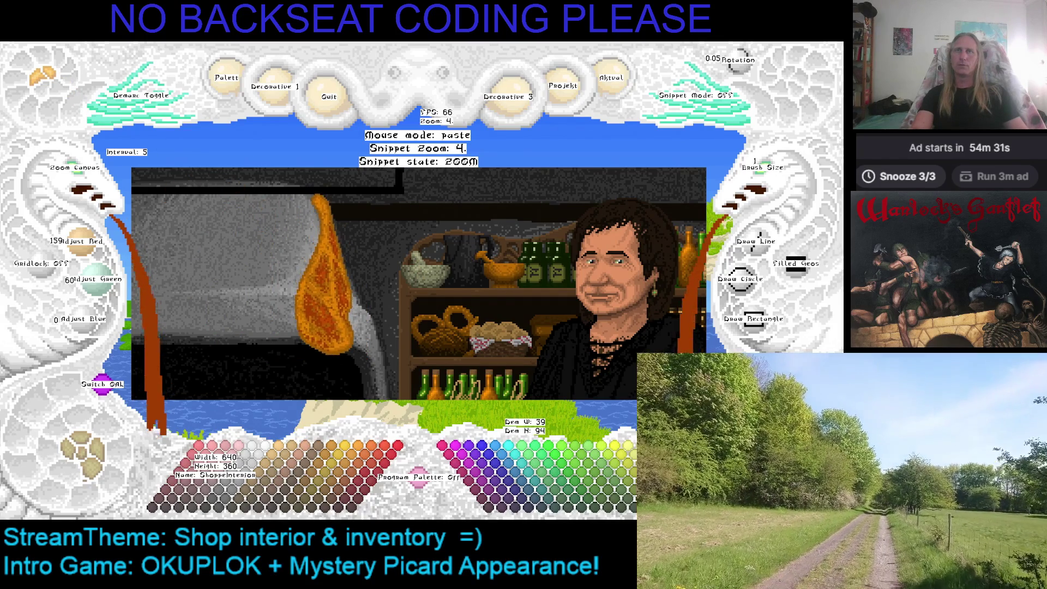
pyautogui.moveTo(324, 273); pyautogui.dragTo(367, 275)
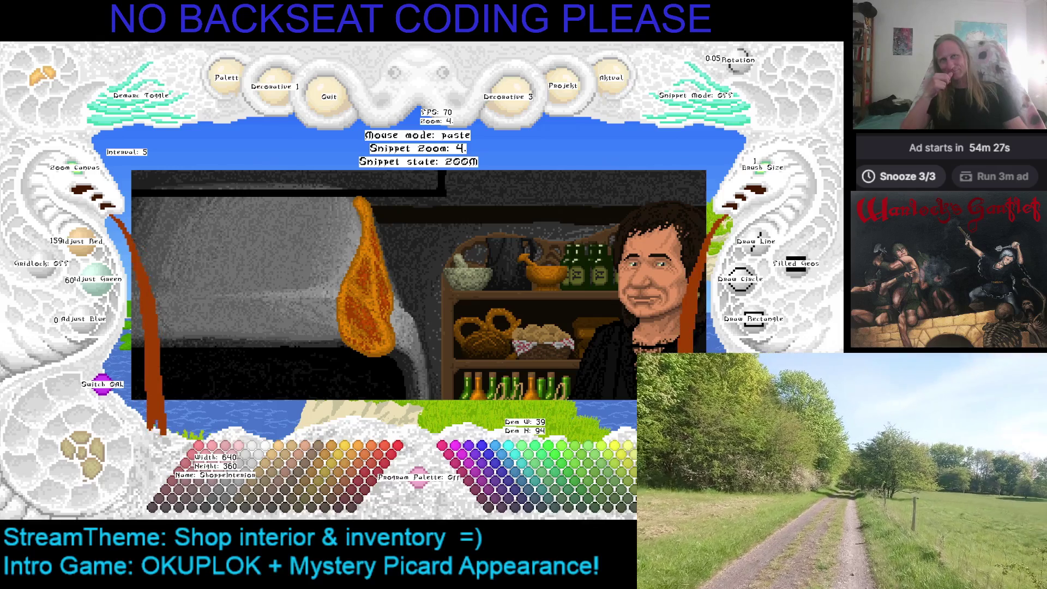
pyautogui.scroll(-2, 338, 229)
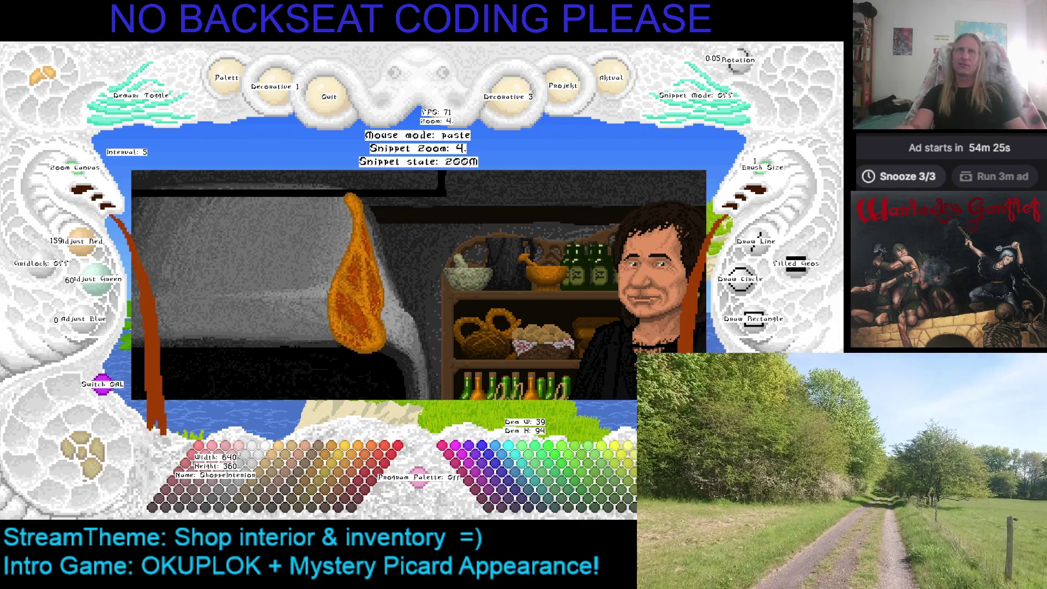
pyautogui.press('Escape')
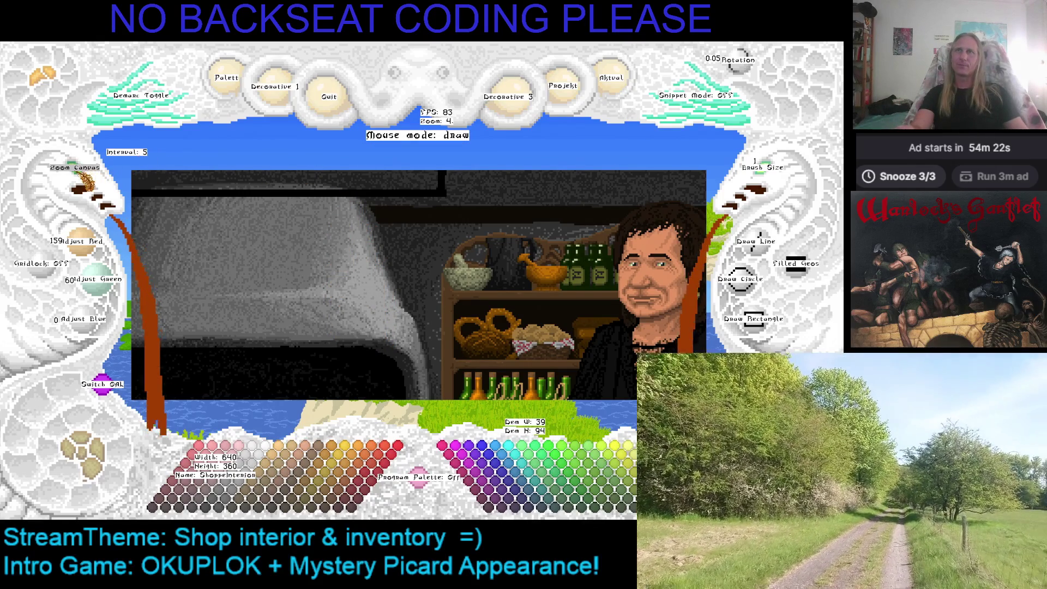
pyautogui.scroll(-3, 283, 209)
pyautogui.scroll(1, 283, 209)
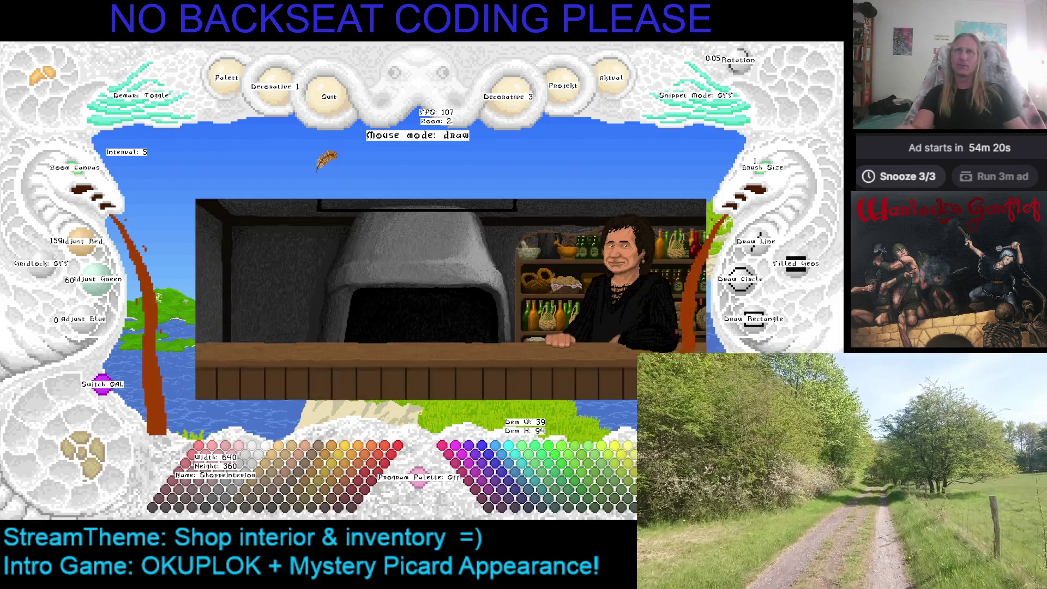
# Preview the ham hanging beside the grey stone hood, then cancel the paste
pyautogui.hotkey('ctrl', 'v')
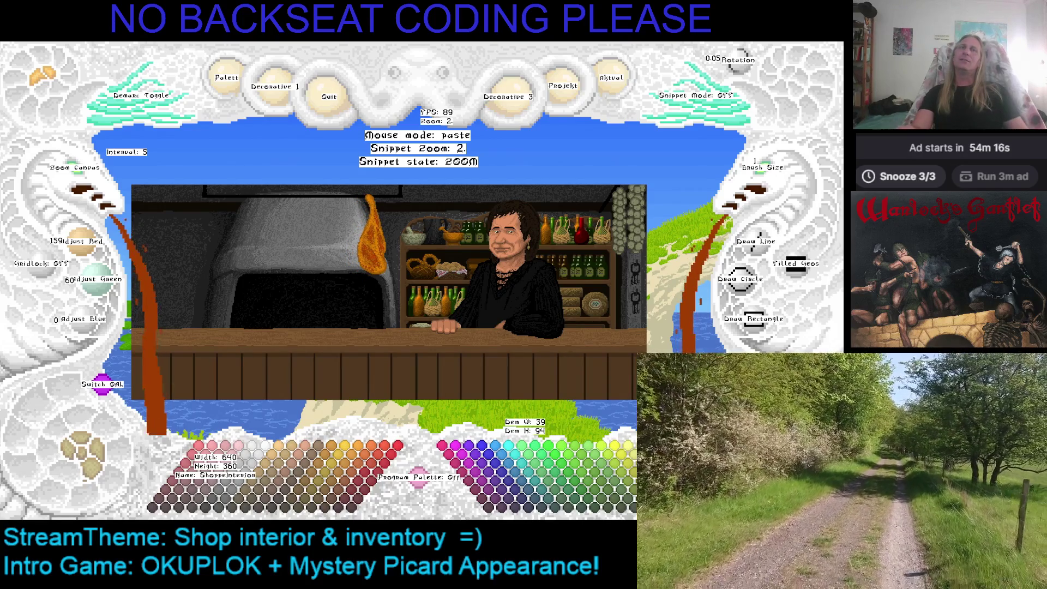
pyautogui.press('Escape')
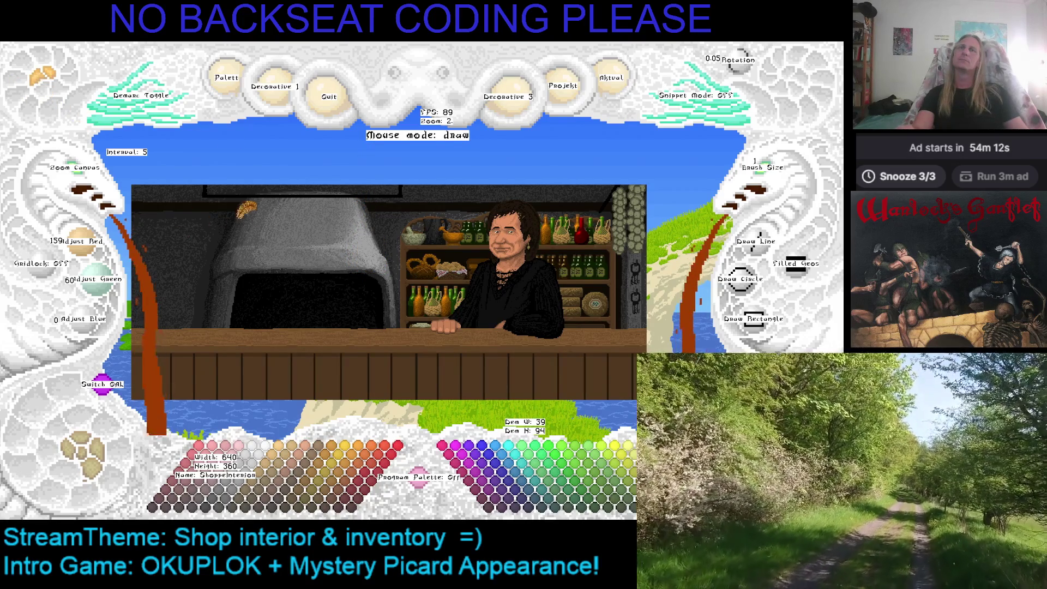
pyautogui.hotkey('ctrl', 'v')
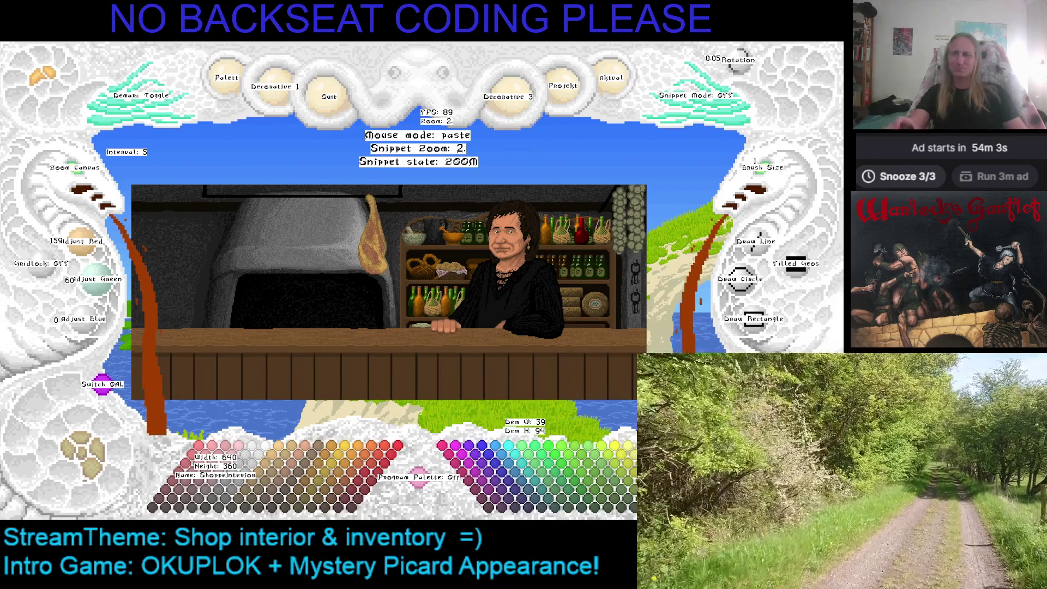
pyautogui.press('Escape')
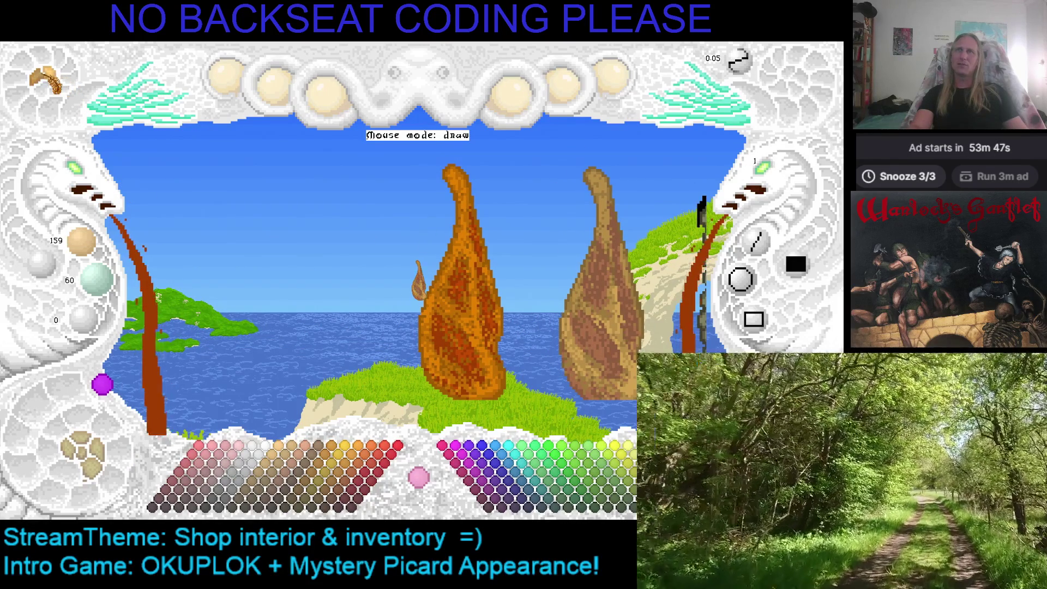
# Stamp a paler ham copy at snippet zoom 6 left of the orange ham and hide the interface labels
pyautogui.hotkey('ctrl', 'v')
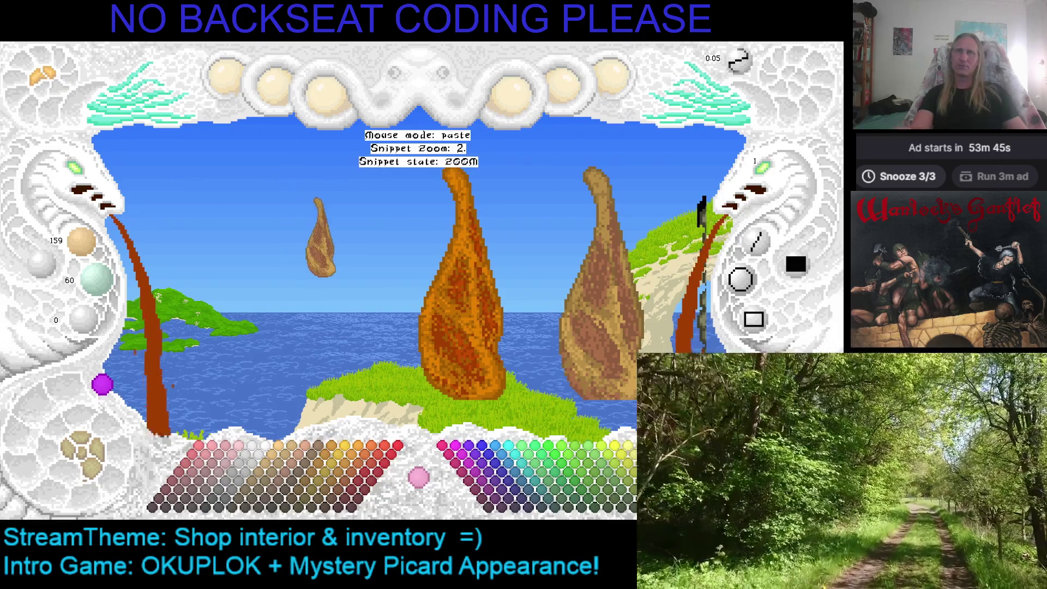
pyautogui.scroll(4, 314, 240)
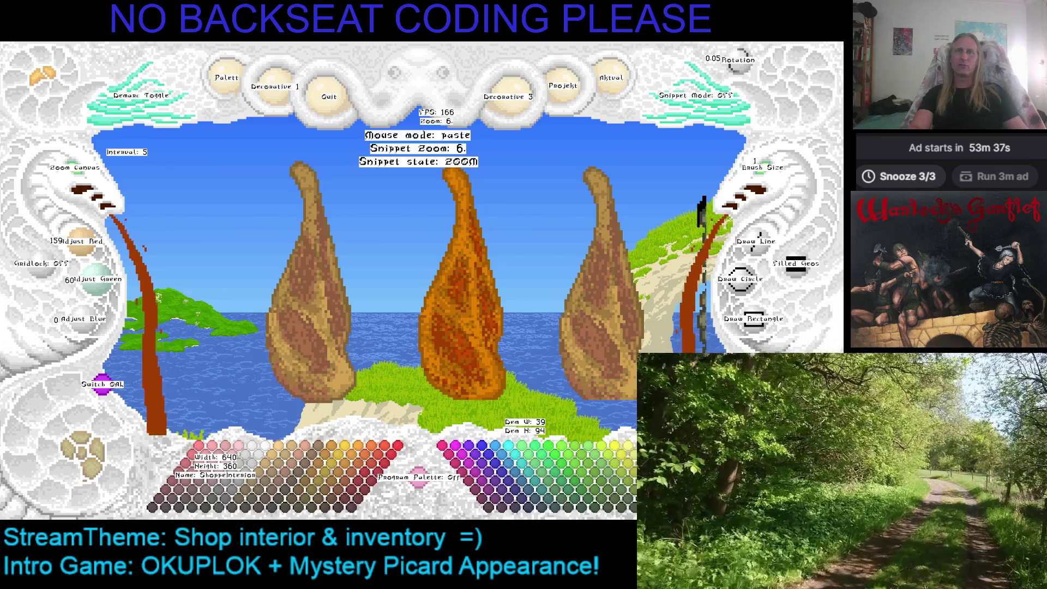
pyautogui.click(437, 174)
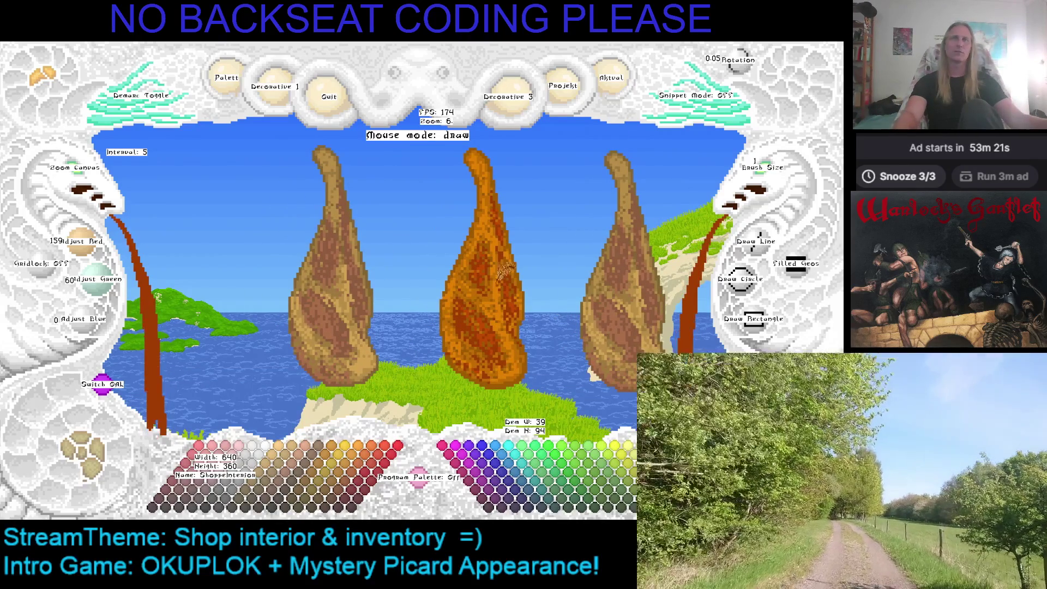
pyautogui.press('h')
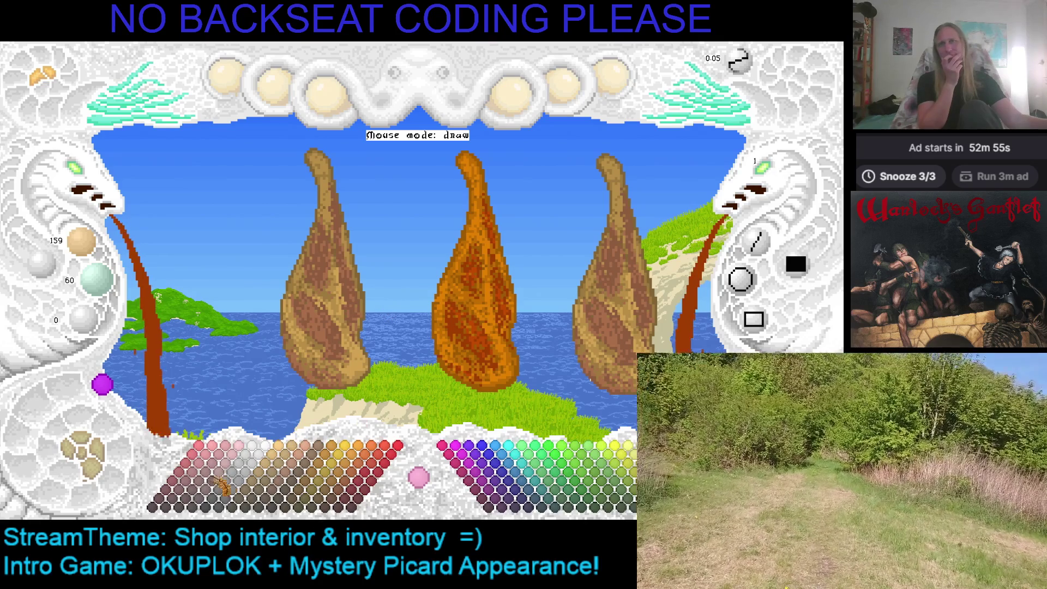
# Set the paint colour to dark red (159, 60, 60) from the palette
pyautogui.click(199, 476)
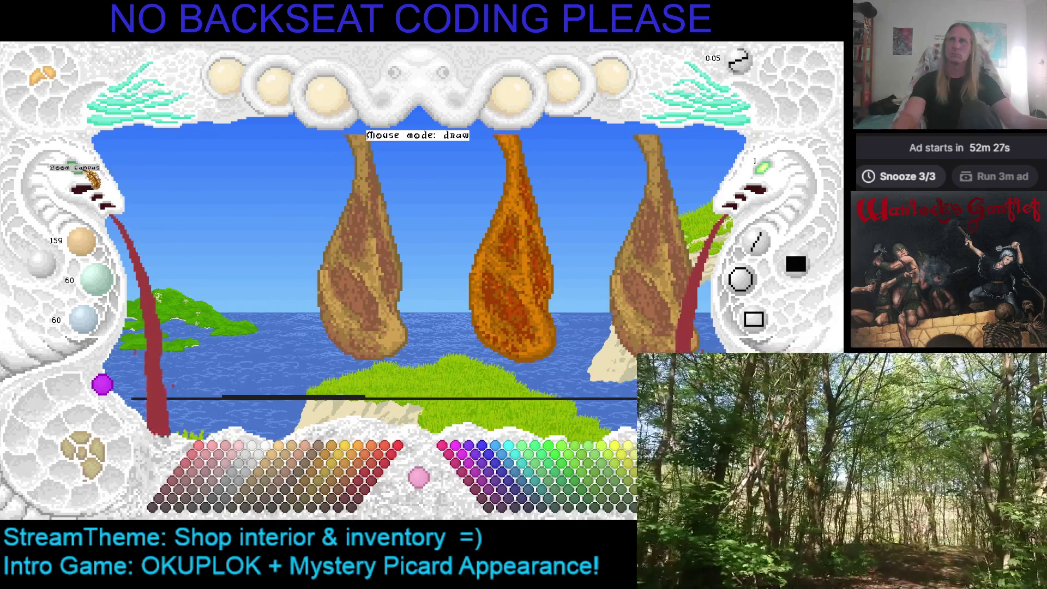
# Paint red marbled streaks down the left ham
pyautogui.scroll(2, 88, 179)
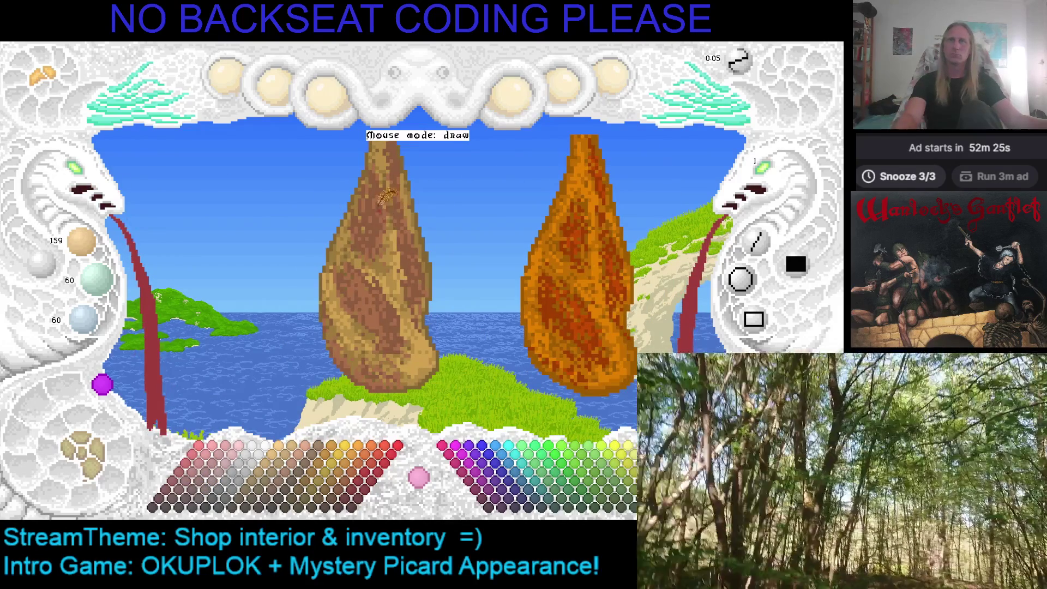
pyautogui.moveTo(377, 217); pyautogui.dragTo(377, 201)
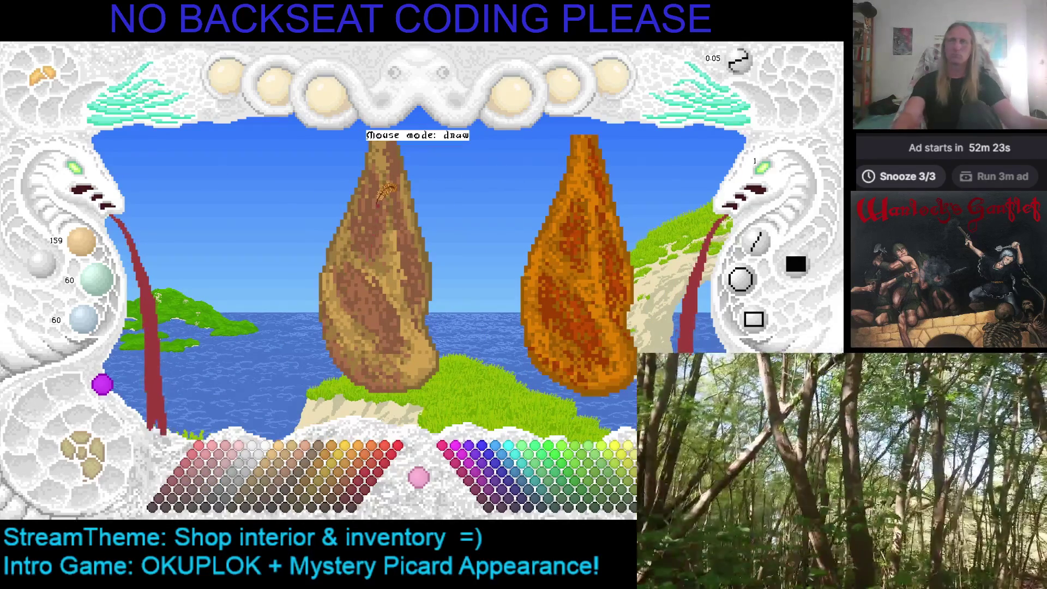
pyautogui.moveTo(386, 208)
pyautogui.mouseDown()
pyautogui.moveTo(376, 218)
pyautogui.moveTo(381, 193)
pyautogui.moveTo(390, 197)
pyautogui.moveTo(376, 232)
pyautogui.mouseUp()
pyautogui.moveTo(381, 180); pyautogui.dragTo(379, 223)
pyautogui.moveTo(369, 276)
pyautogui.mouseDown()
pyautogui.moveTo(401, 320)
pyautogui.moveTo(382, 297)
pyautogui.mouseUp()
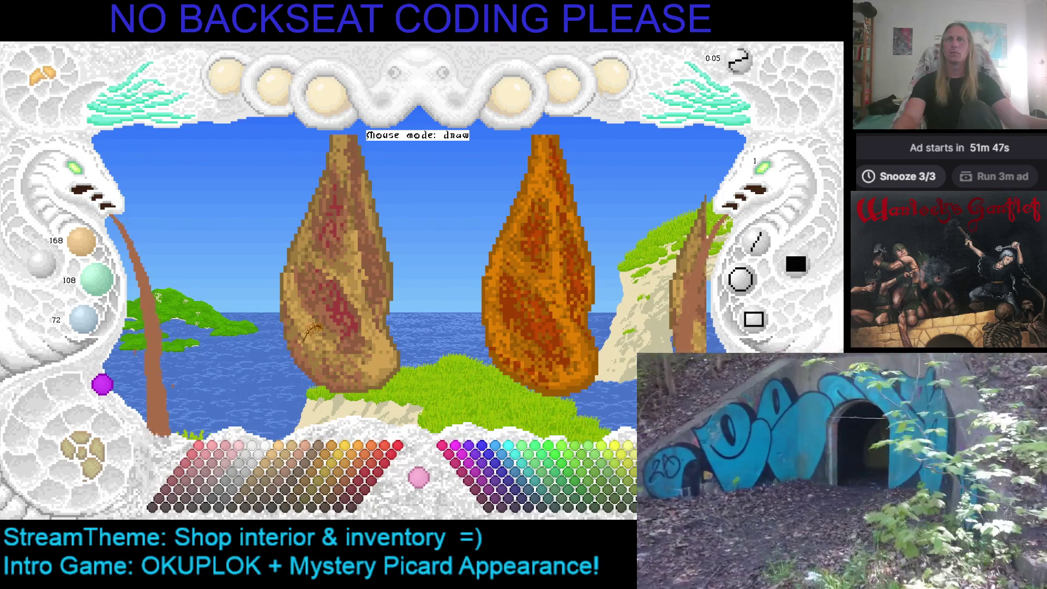
# Sample the ham's red, then set the working colour to brown (159, 90, 0)
pyautogui.click(210, 473)
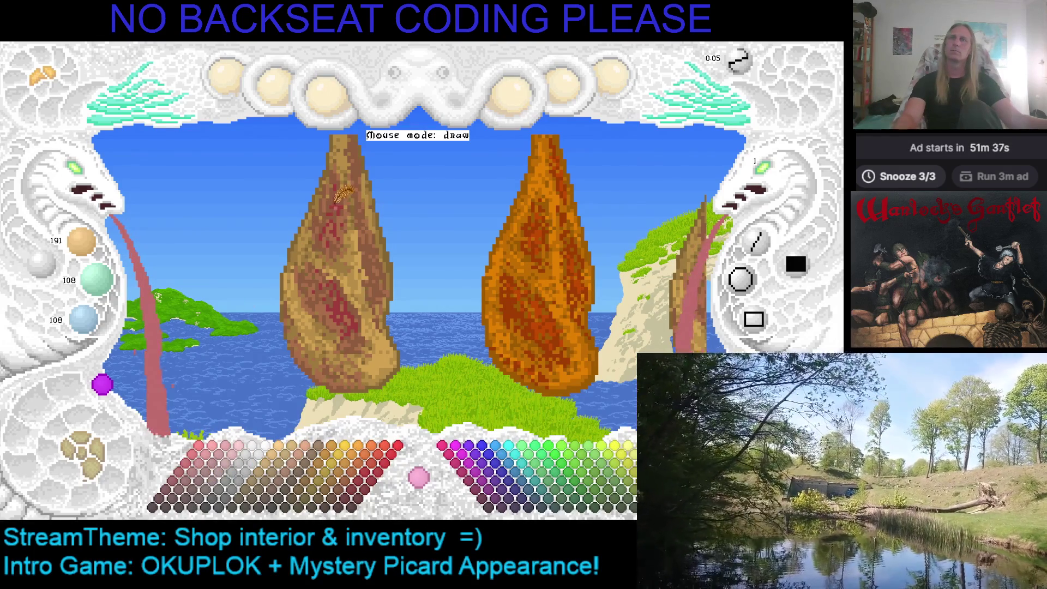
pyautogui.rightClick(342, 196)
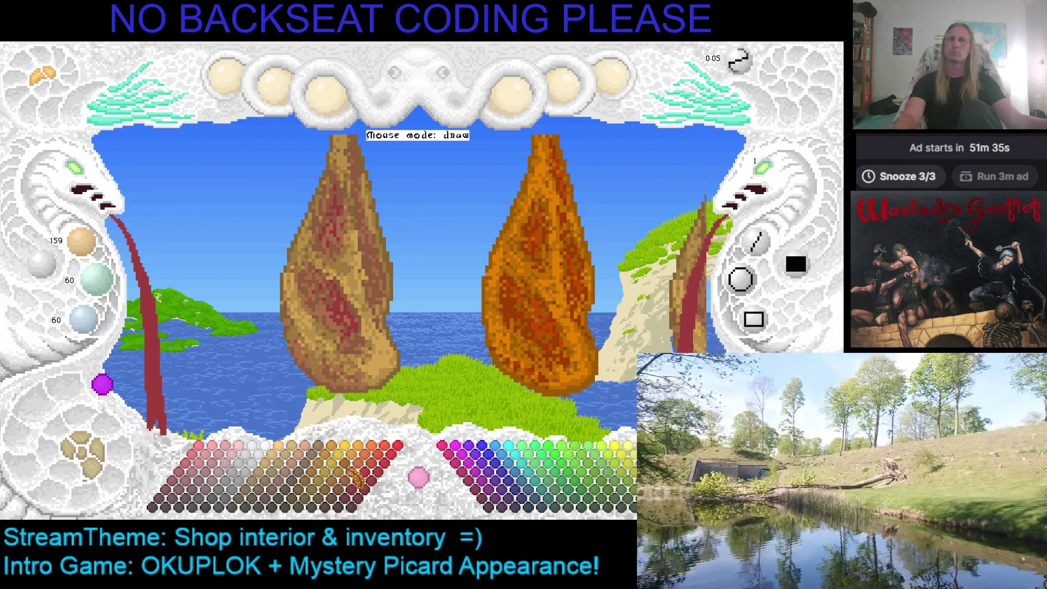
pyautogui.click(344, 487)
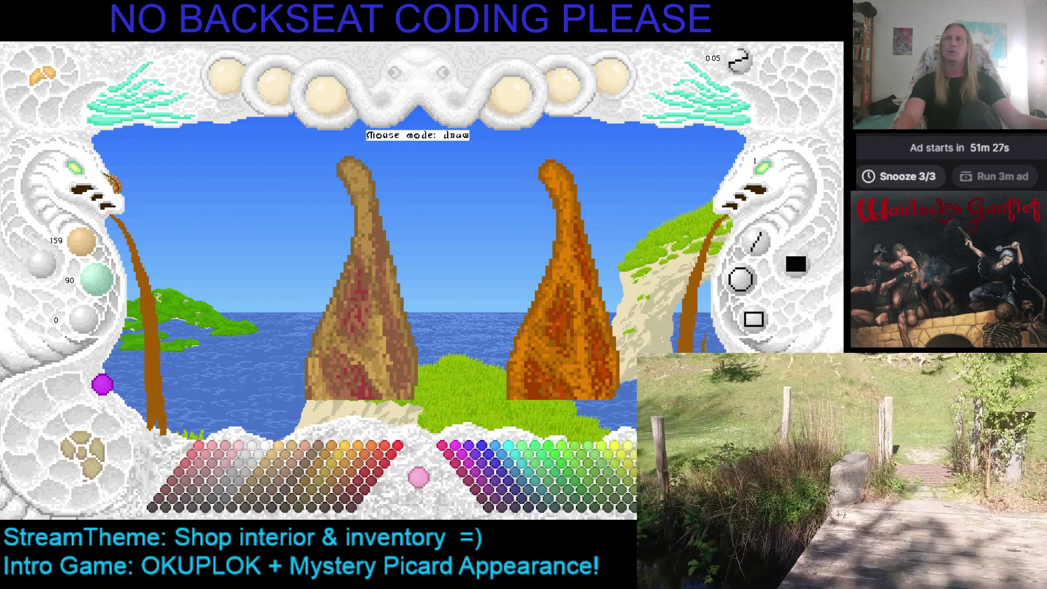
pyautogui.click(90, 177)
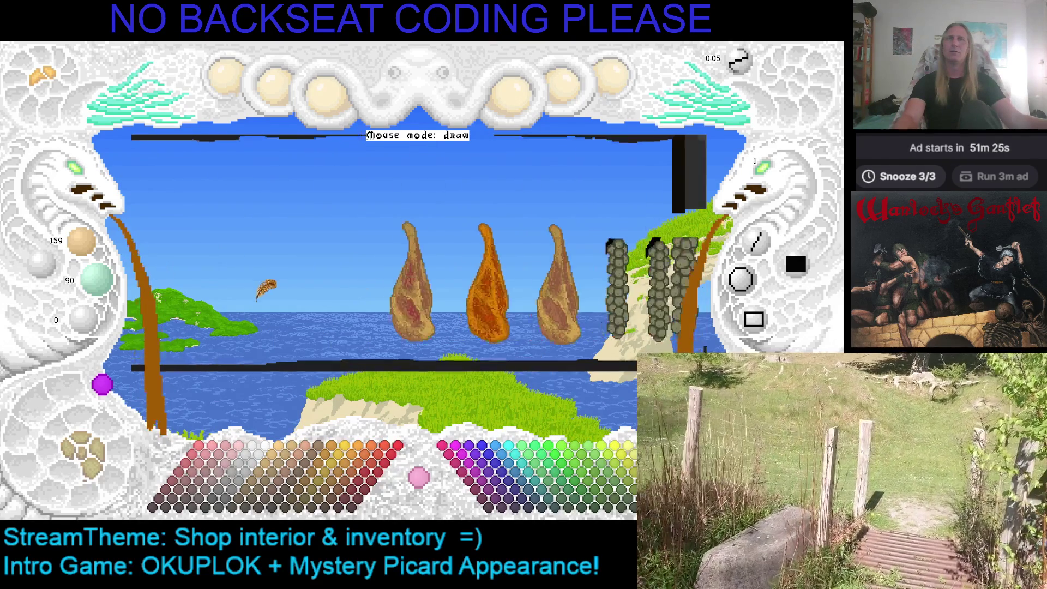
# Pan the canvas, peek at the shop interior, and pick up a ham snippet at zoom 1
pyautogui.moveTo(318, 278)
pyautogui.mouseDown()
pyautogui.moveTo(257, 297)
pyautogui.moveTo(193, 294)
pyautogui.moveTo(206, 289)
pyautogui.mouseUp()
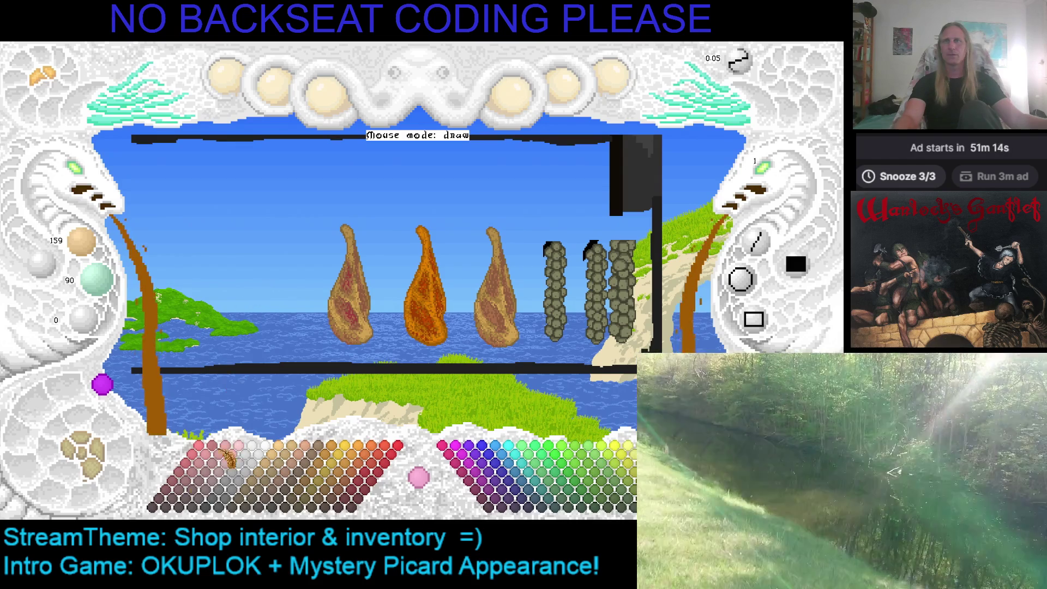
pyautogui.click(88, 473)
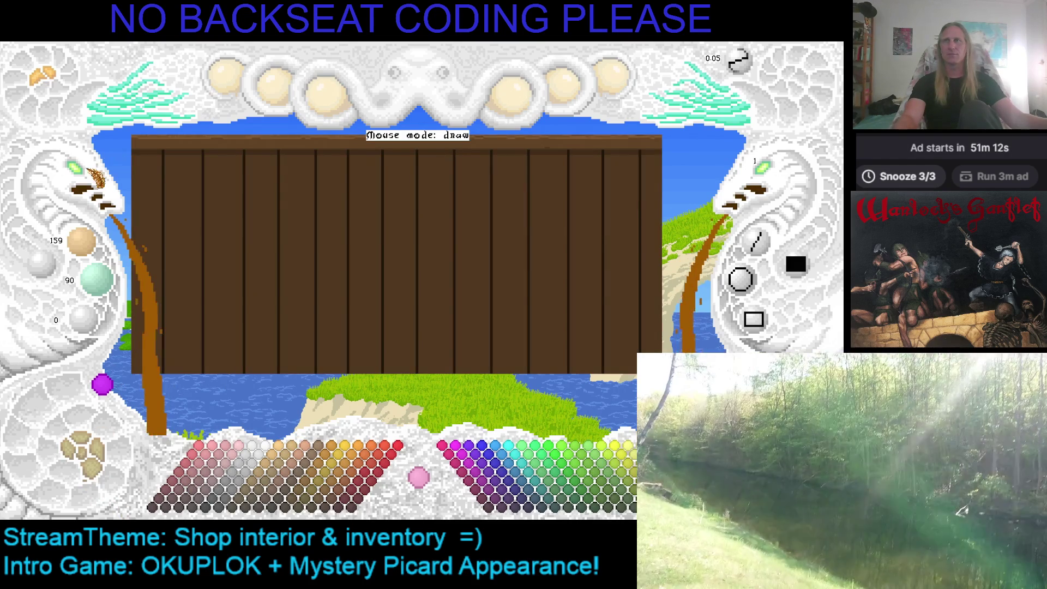
pyautogui.click(94, 175)
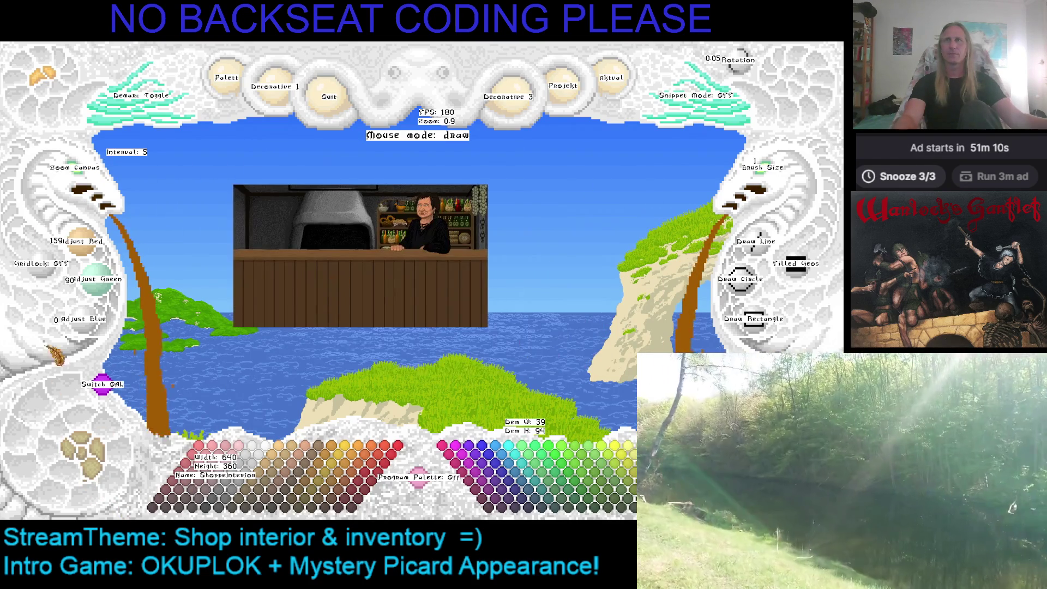
pyautogui.click(90, 474)
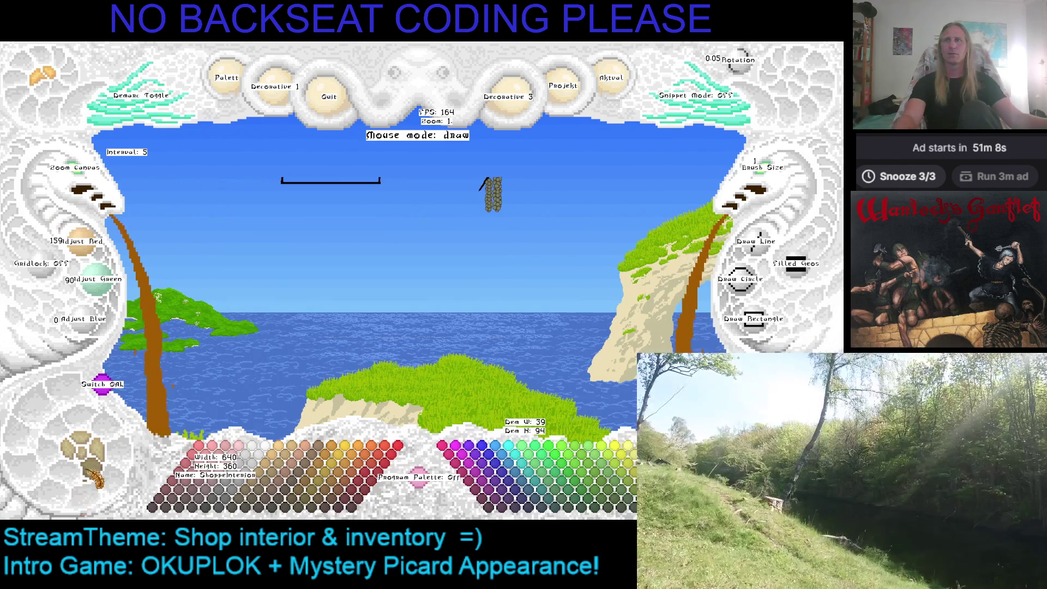
pyautogui.click(93, 474)
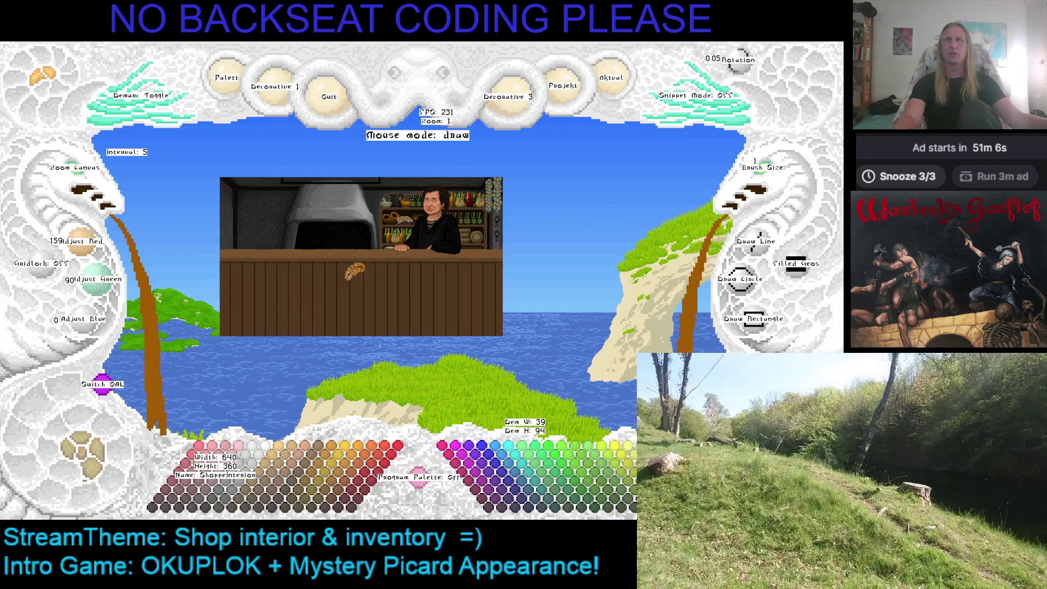
pyautogui.click(94, 384)
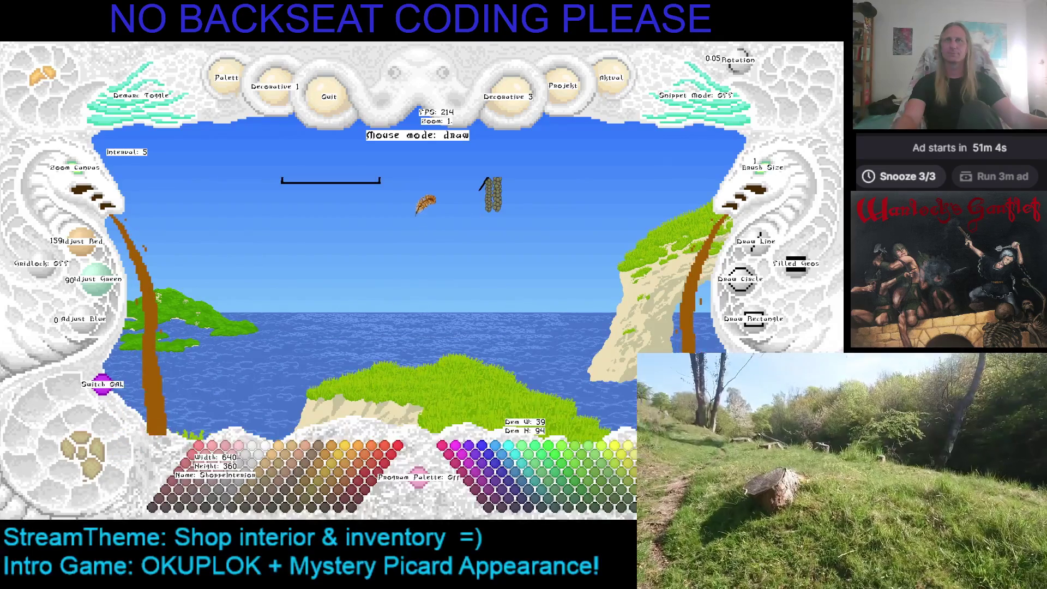
pyautogui.hotkey('ctrl', 'v')
pyautogui.scroll(-2, 382, 177)
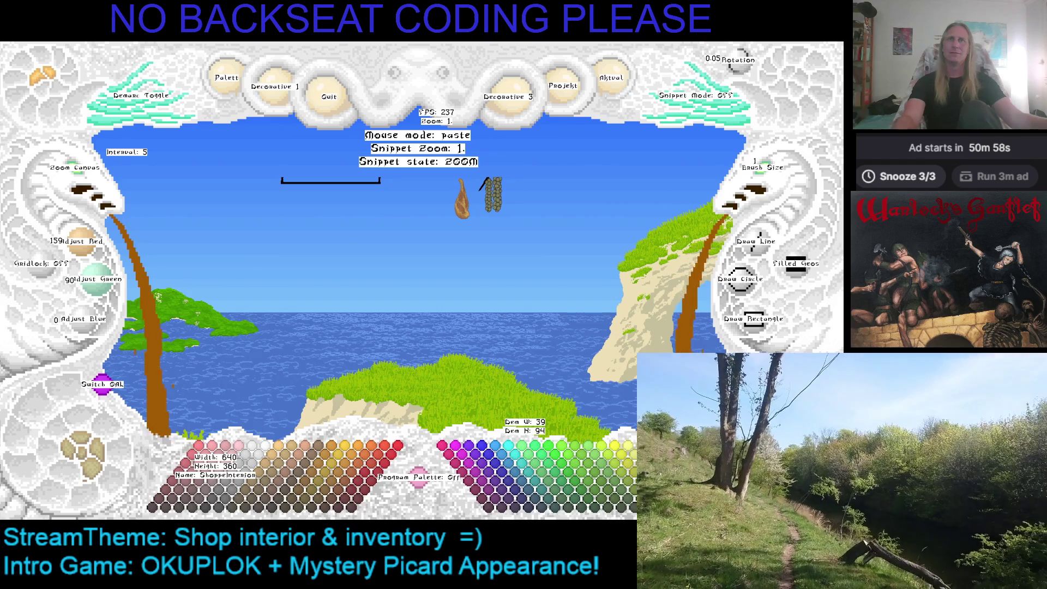
# Zoom to 8 on the ham and sausage chains and sample tan brown (156, 120, 60)
pyautogui.press('Escape')
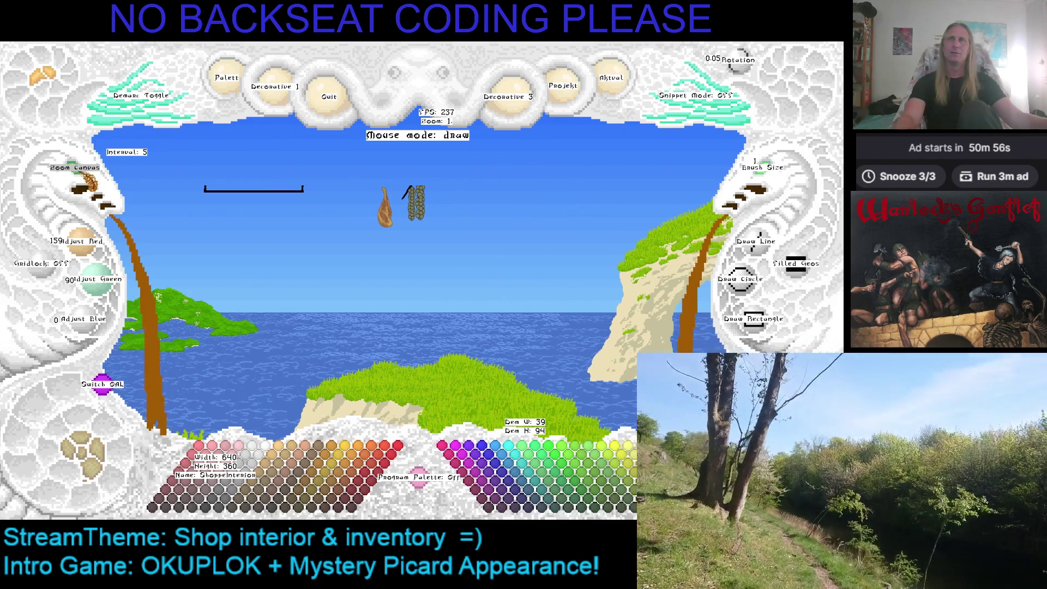
pyautogui.scroll(4, 402, 188)
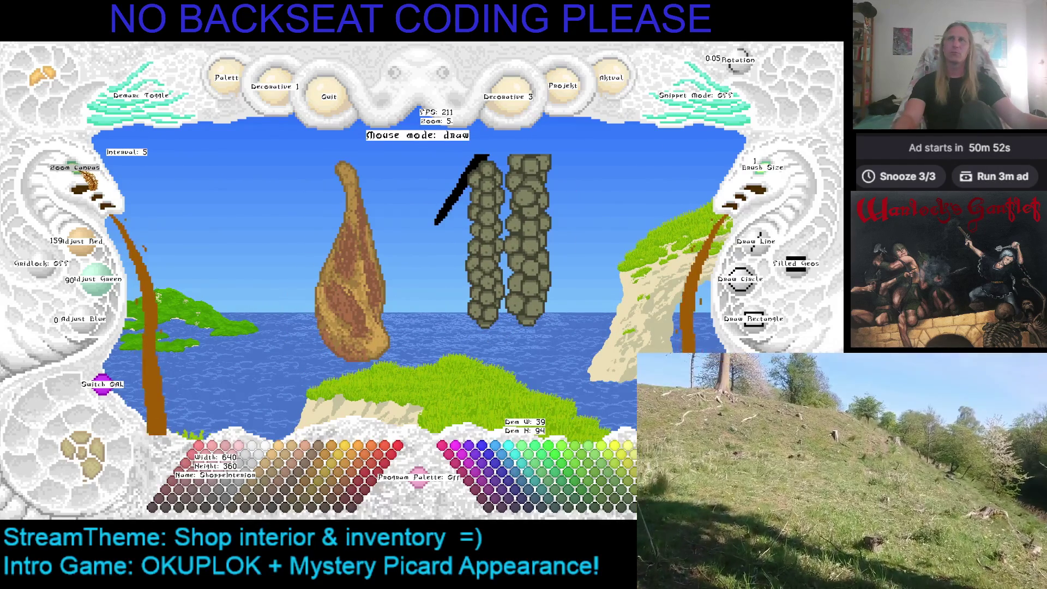
pyautogui.scroll(1, 239, 234)
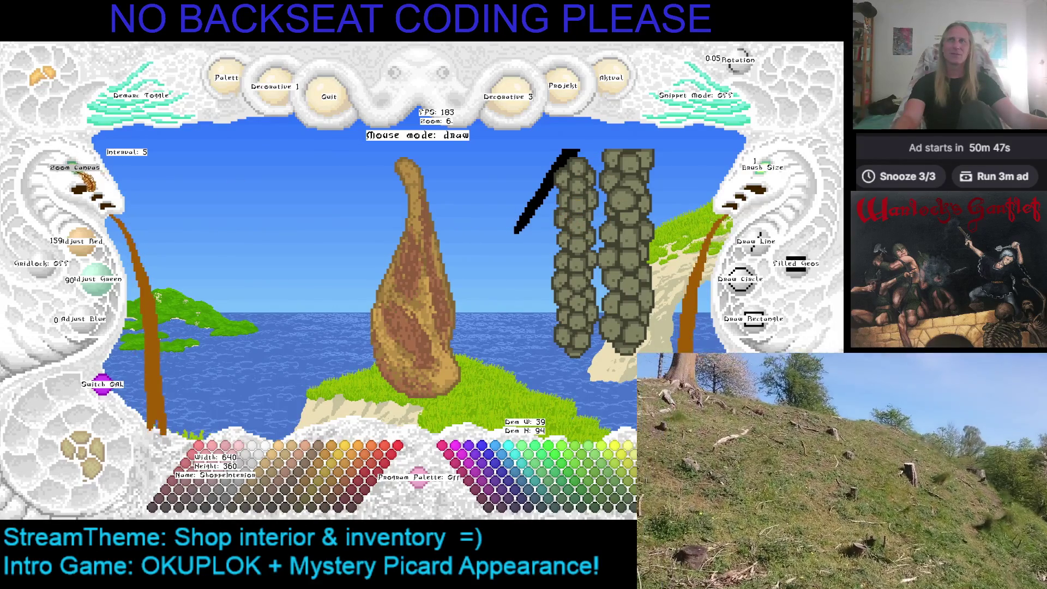
pyautogui.scroll(1, 334, 205)
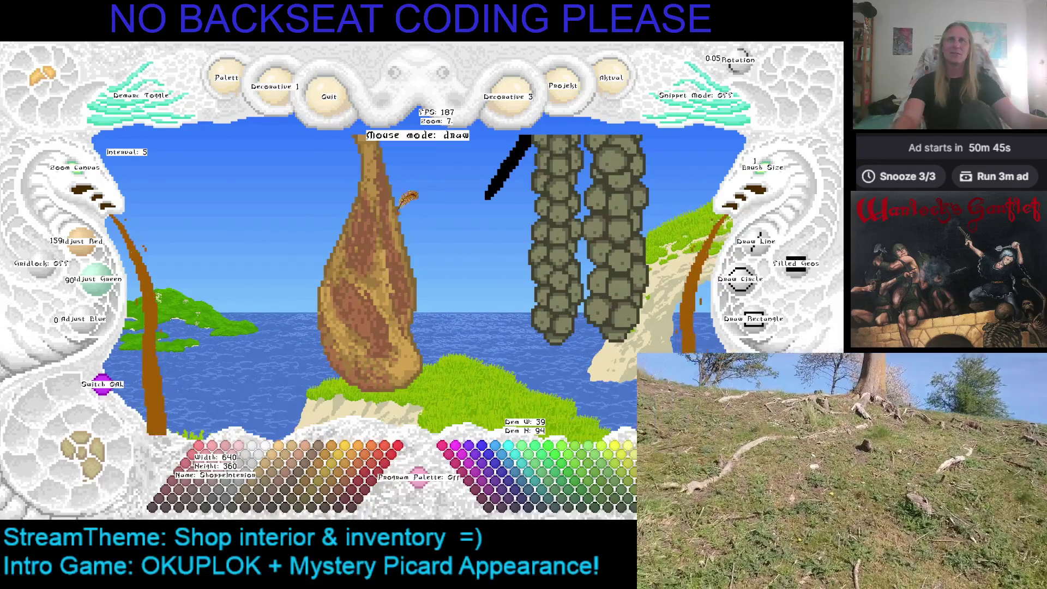
pyautogui.scroll(1, 414, 196)
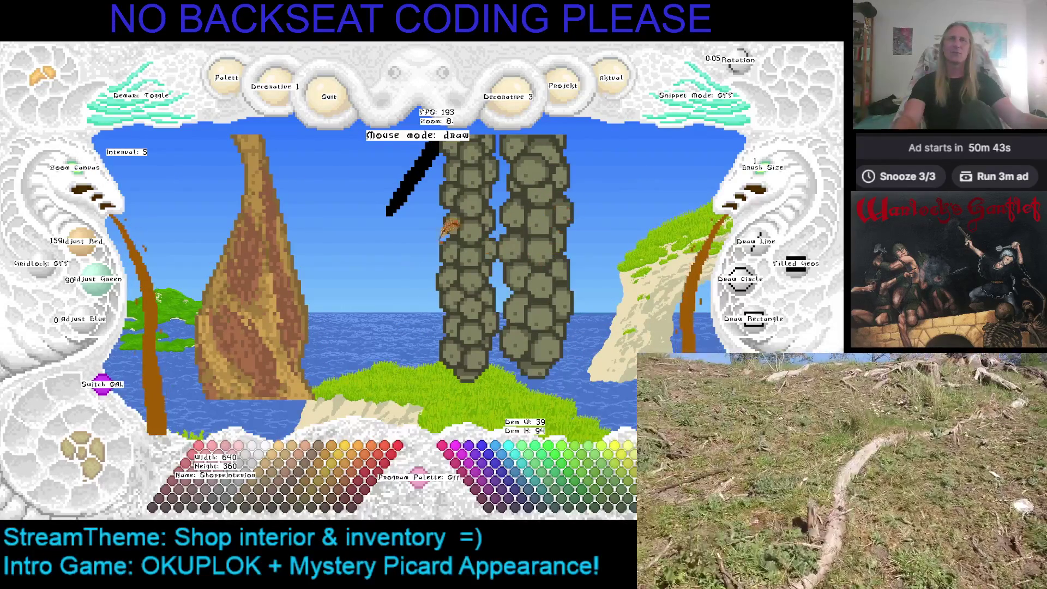
pyautogui.rightClick(290, 232)
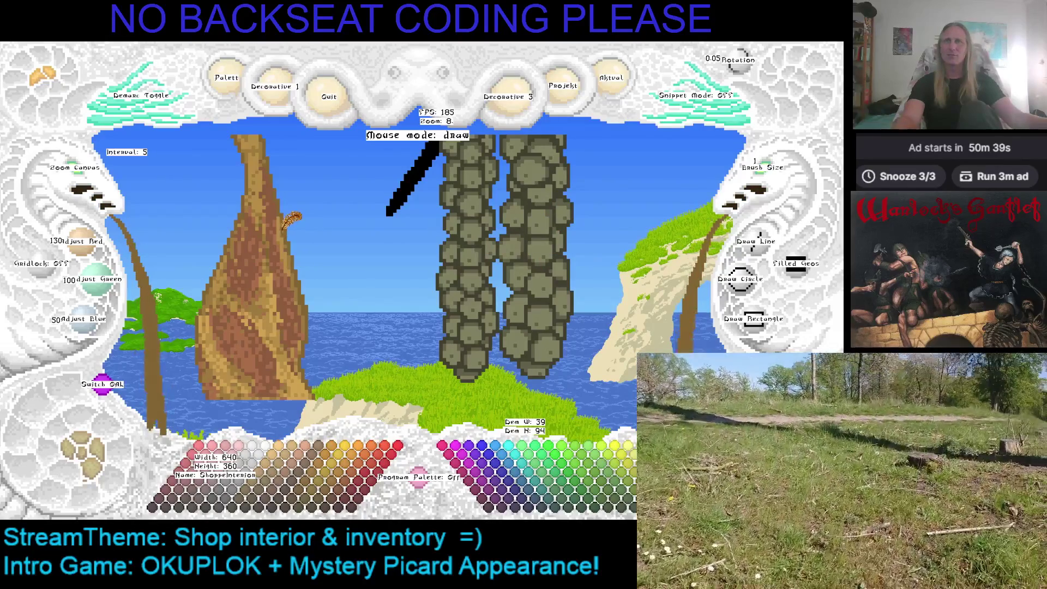
pyautogui.moveTo(322, 234); pyautogui.dragTo(411, 248)
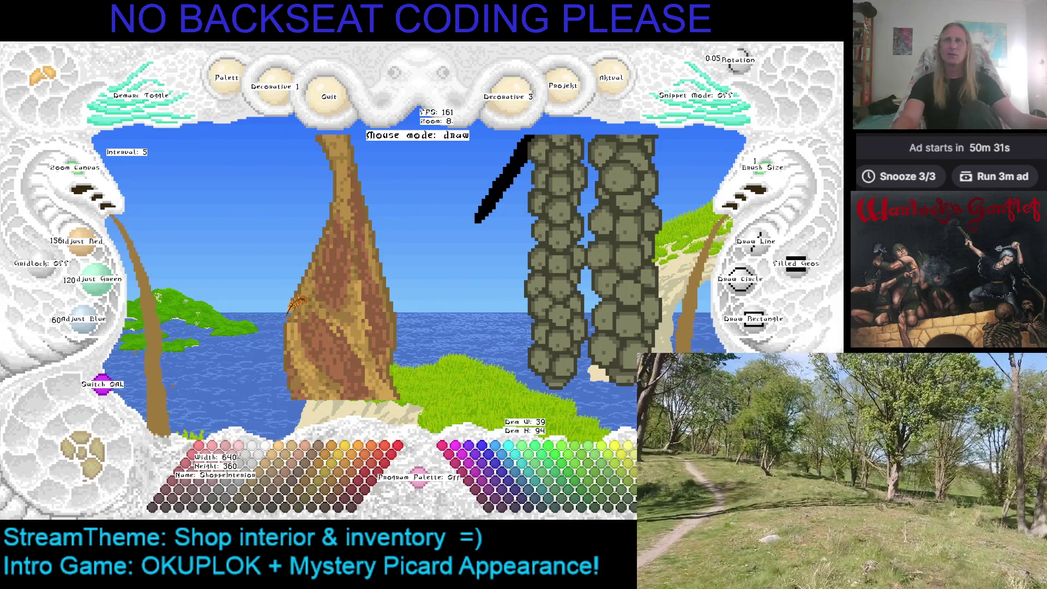
pyautogui.rightClick(290, 309)
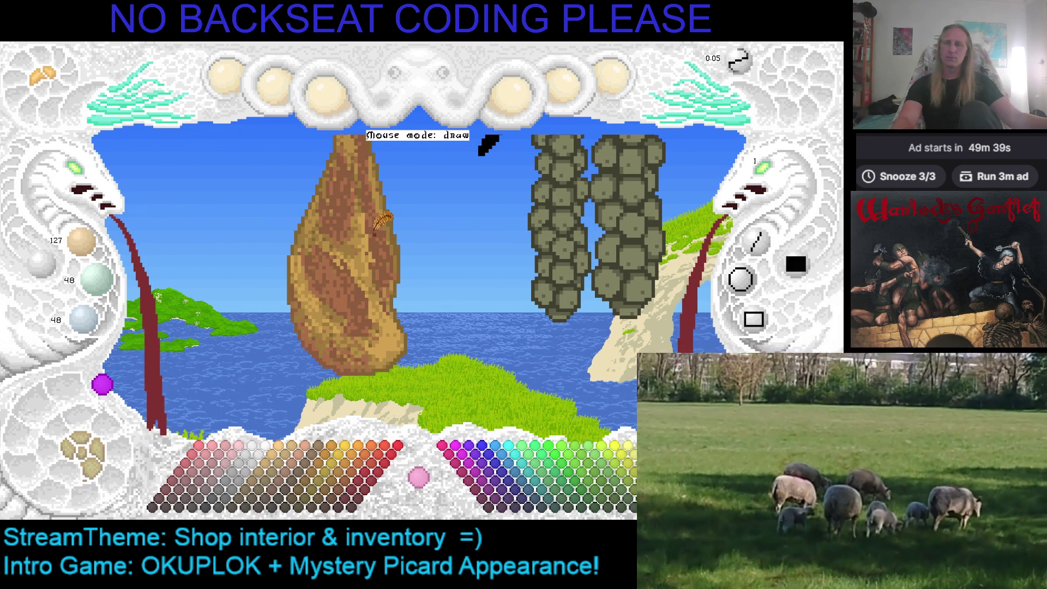
# Marble the ham with dark red, then repaint broader streaks in a brighter red
pyautogui.click(383, 220)
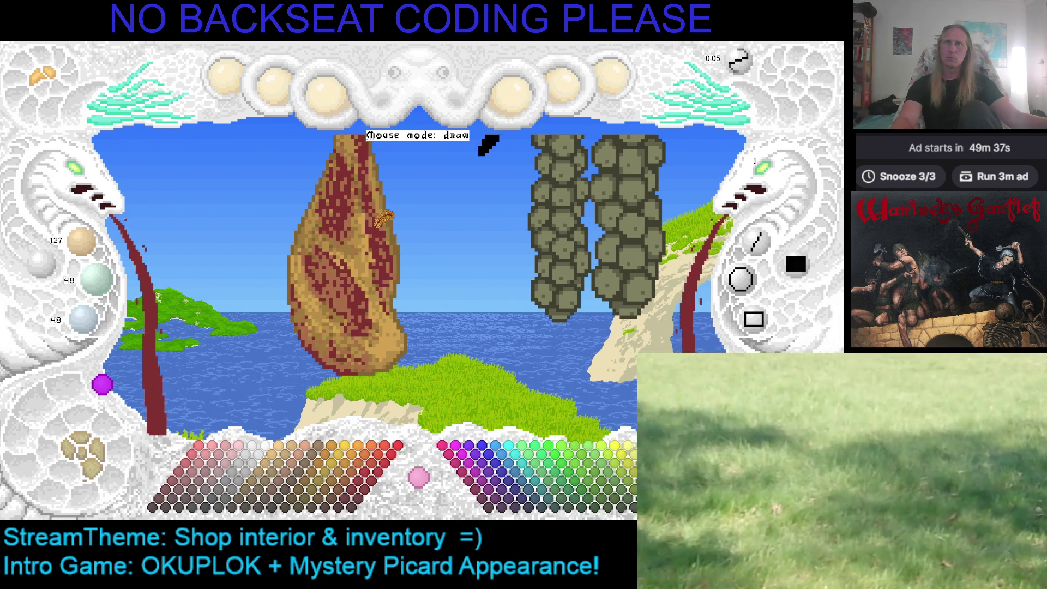
pyautogui.click(194, 482)
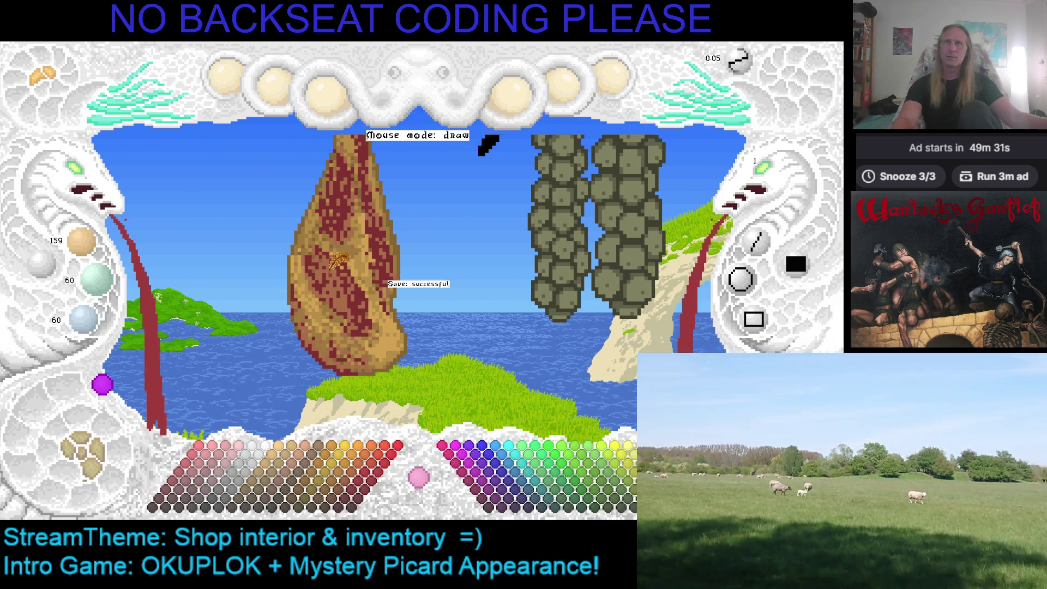
pyautogui.click(331, 267)
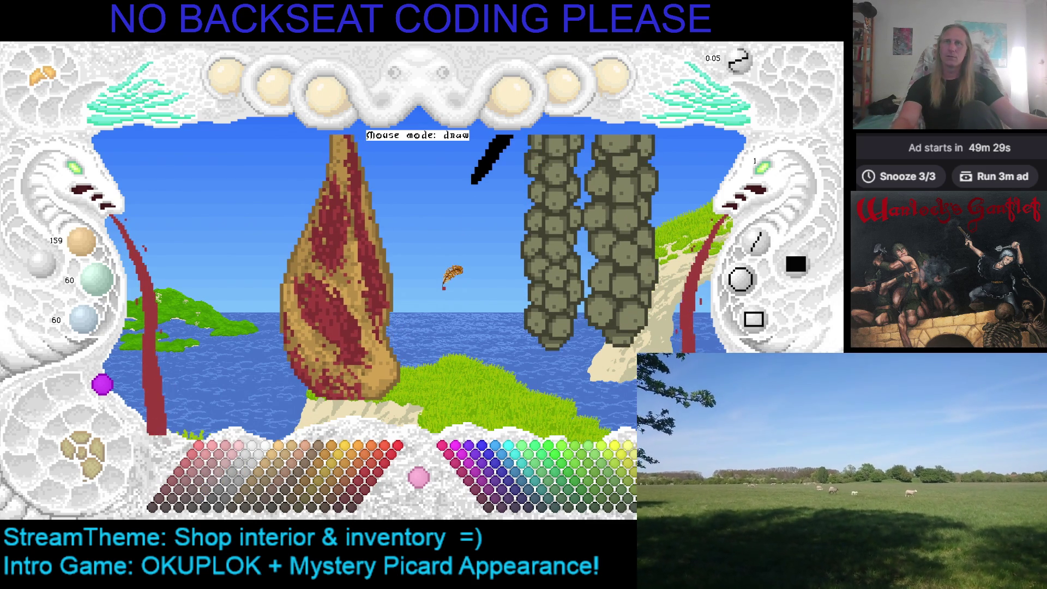
# Try several brown swatches and sample the brown from the ham's edge
pyautogui.scroll(-2, 431, 314)
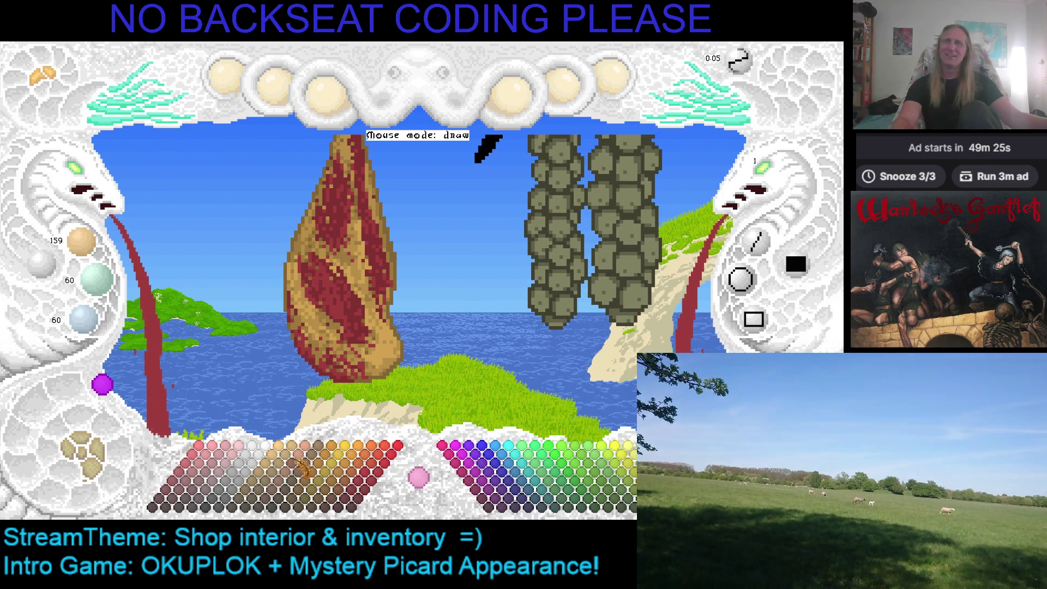
pyautogui.click(343, 495)
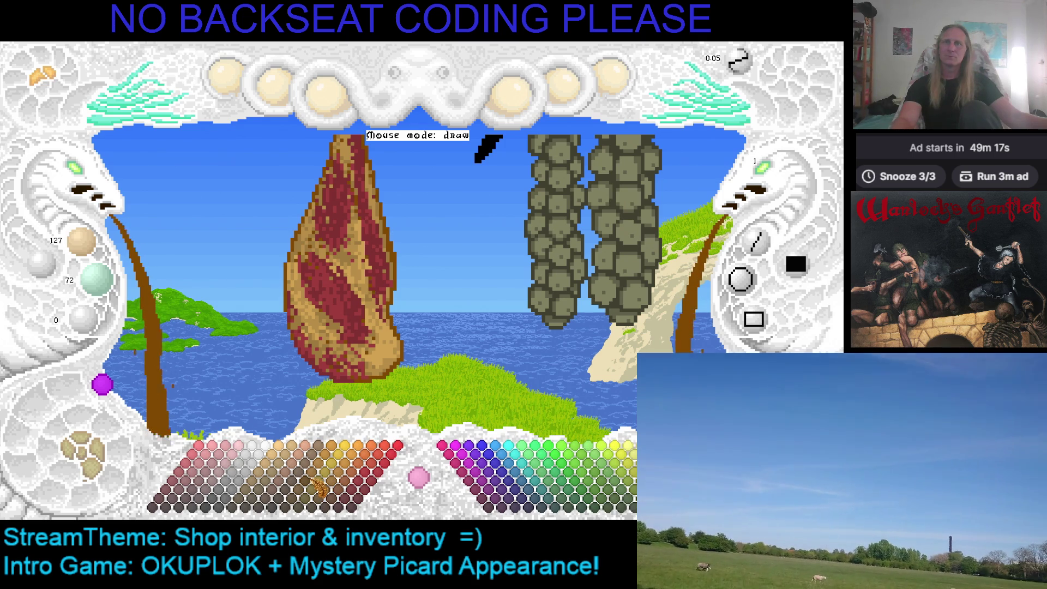
pyautogui.click(342, 496)
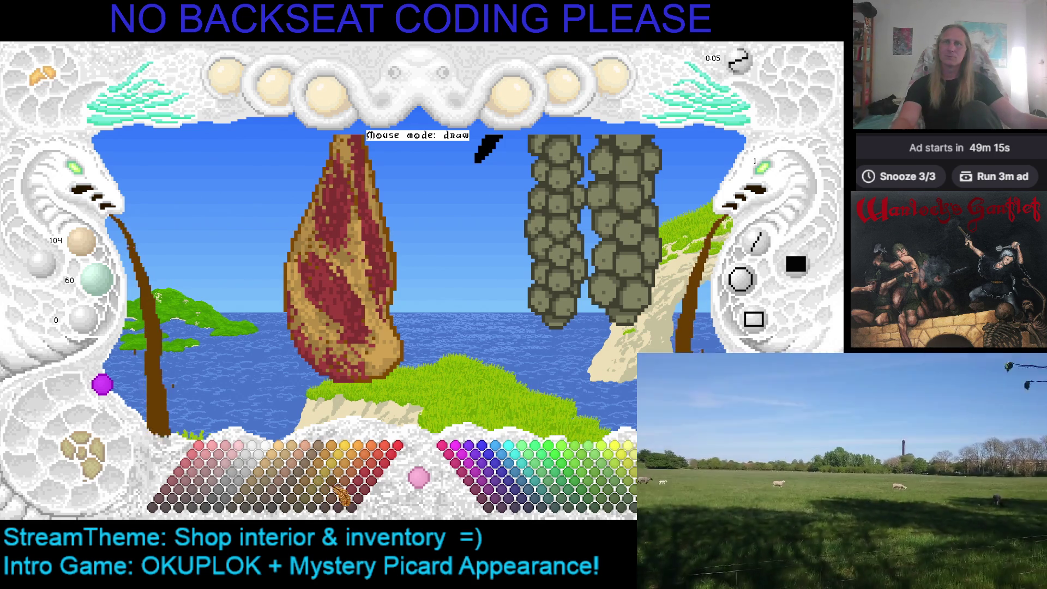
pyautogui.rightClick(401, 242)
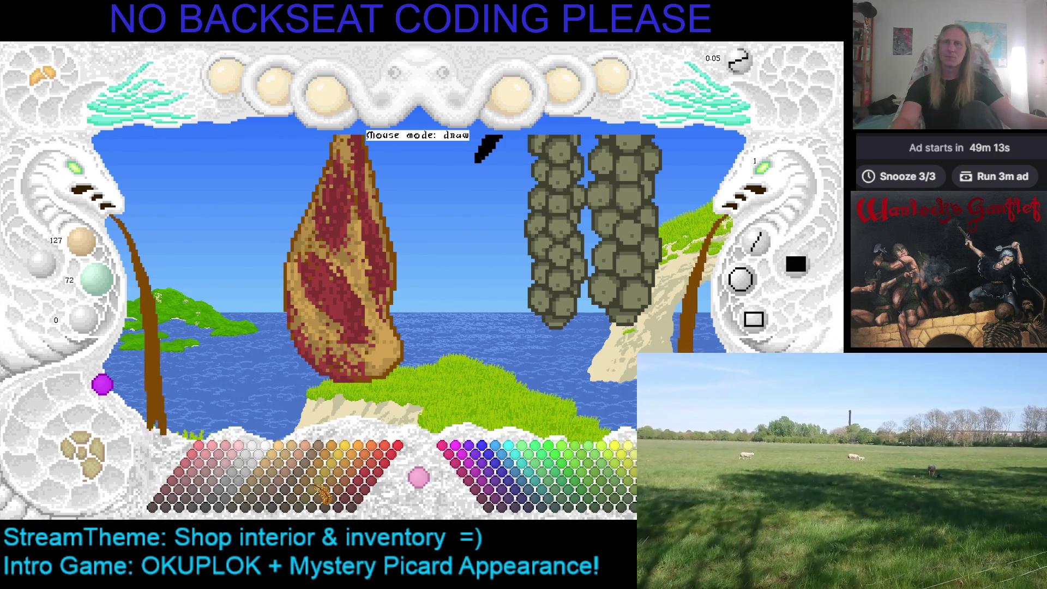
pyautogui.click(310, 499)
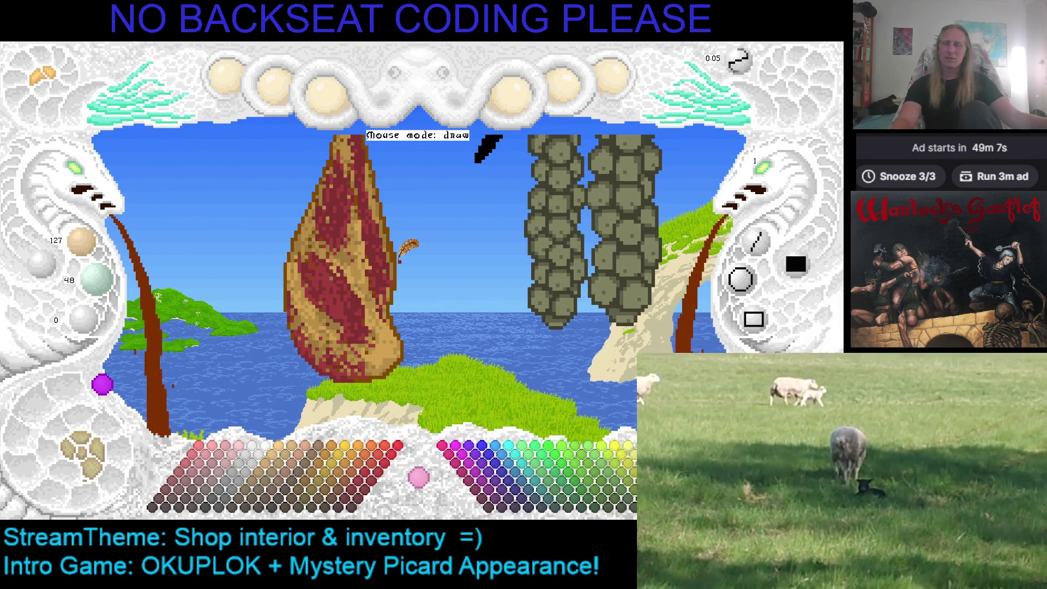
# Settle on a brown working colour (127, 72, 0) and zoom in on the ham
pyautogui.click(394, 254)
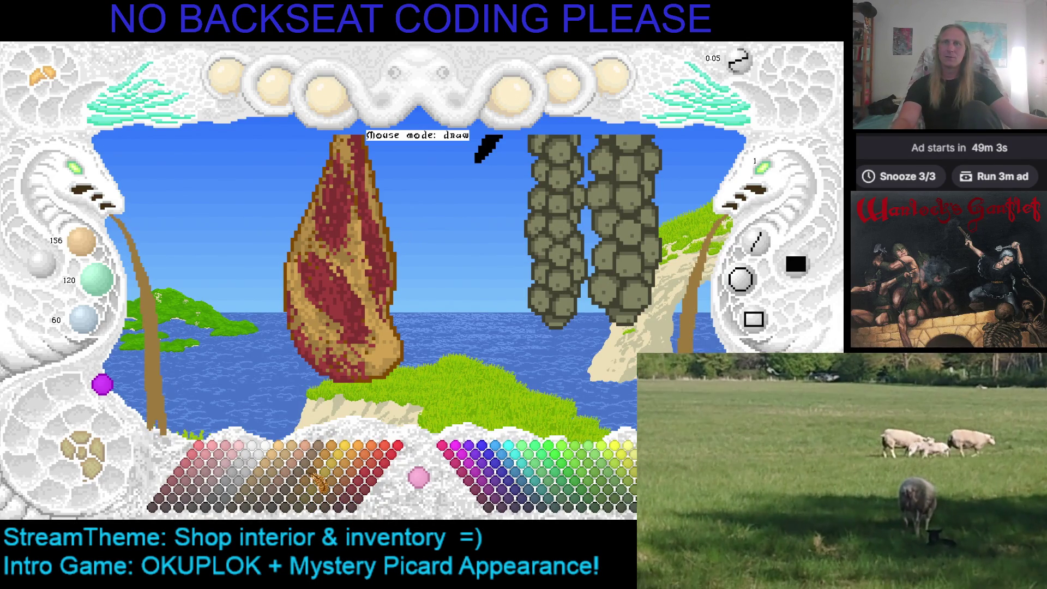
pyautogui.click(319, 494)
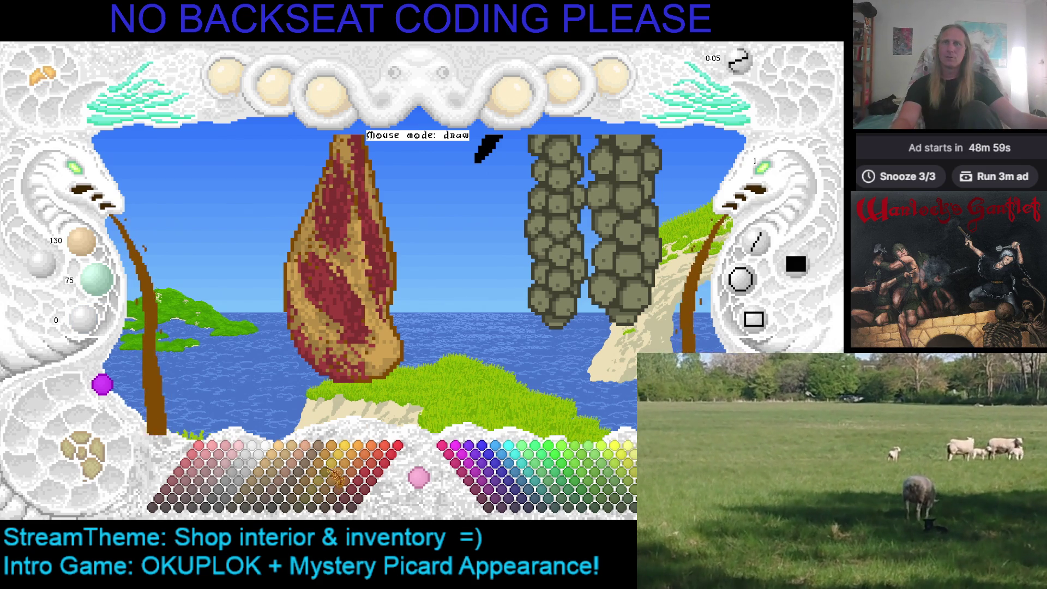
pyautogui.click(330, 483)
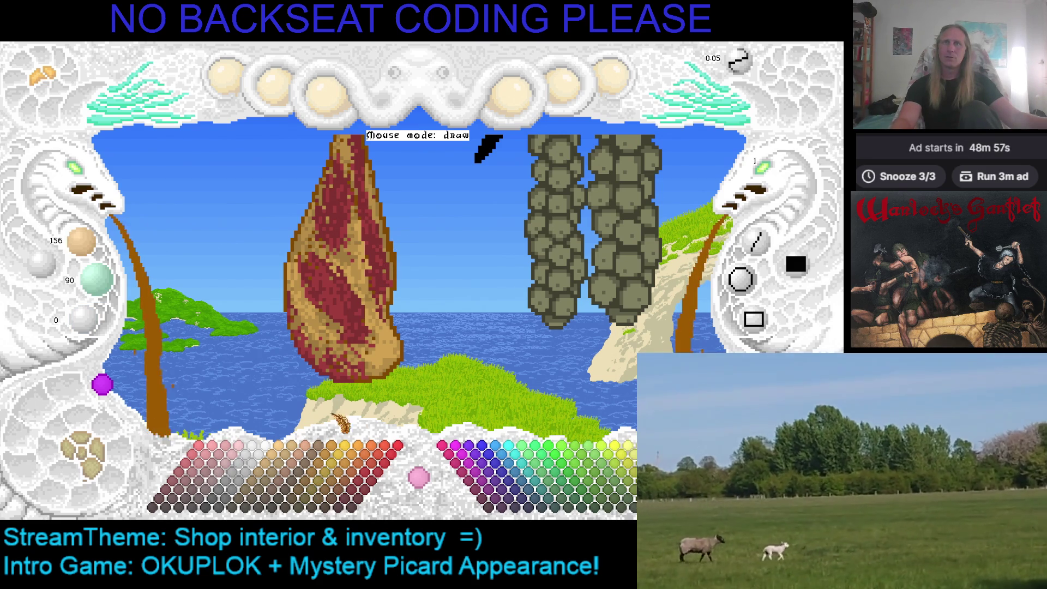
pyautogui.click(322, 482)
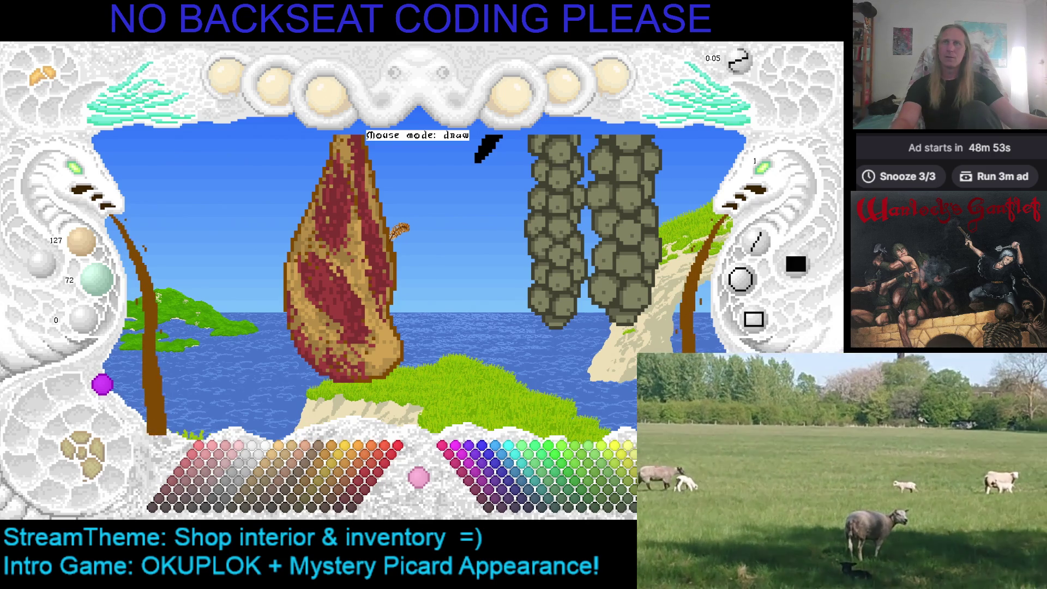
pyautogui.click(325, 485)
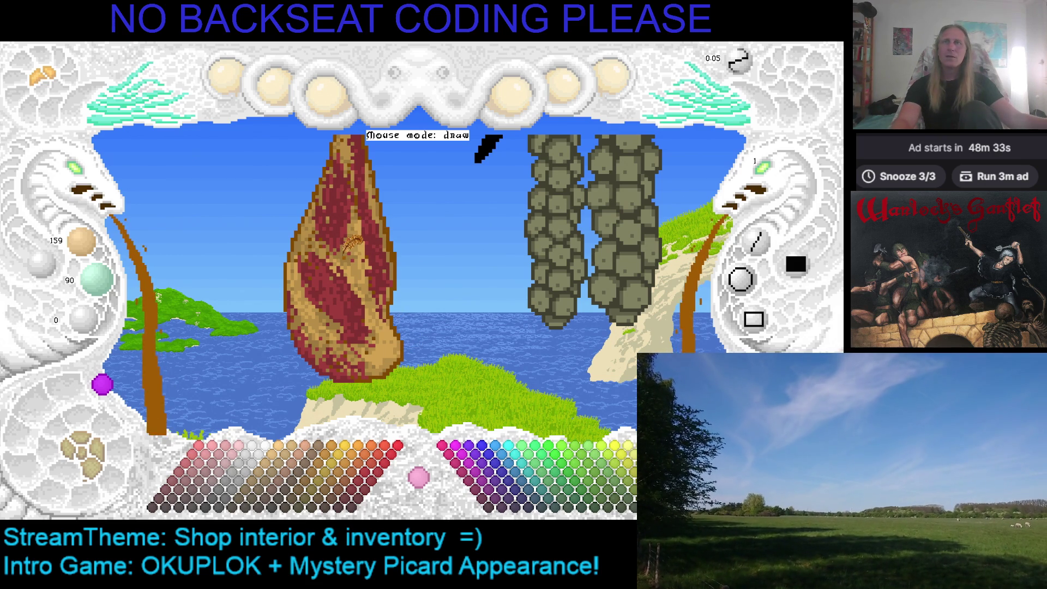
pyautogui.click(82, 180)
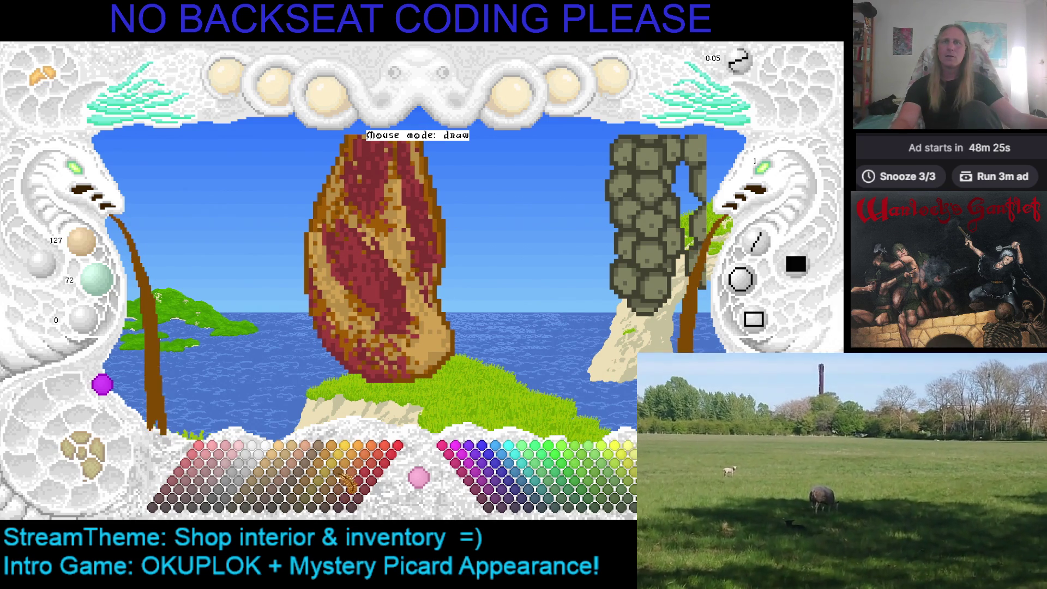
# Paint orange highlight streaks across the ham, then pick brighter orange 223/126/0
pyautogui.click(348, 479)
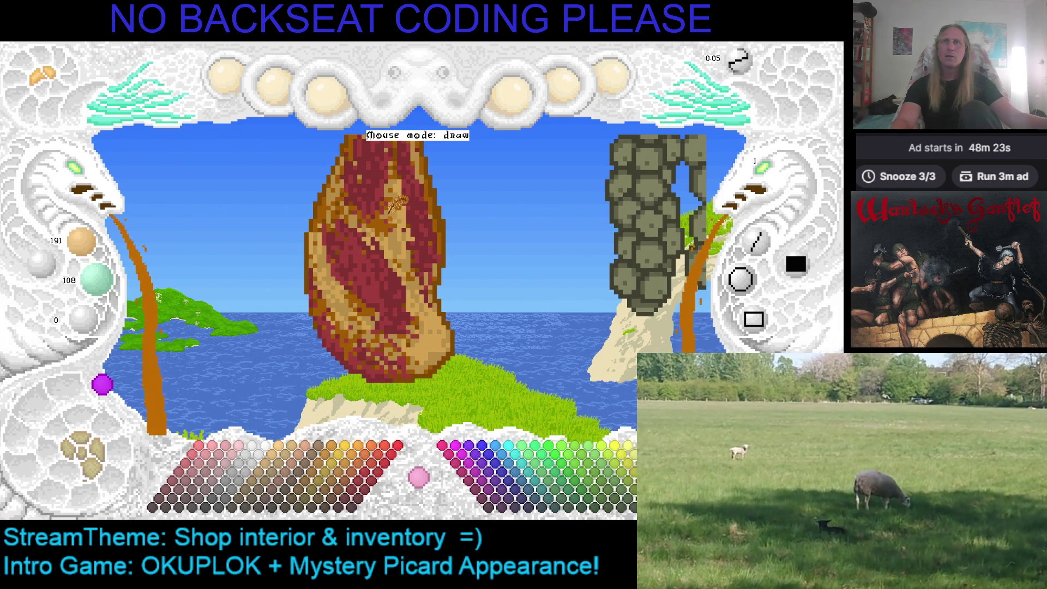
pyautogui.moveTo(397, 202)
pyautogui.mouseDown()
pyautogui.moveTo(330, 229)
pyautogui.moveTo(398, 207)
pyautogui.mouseUp()
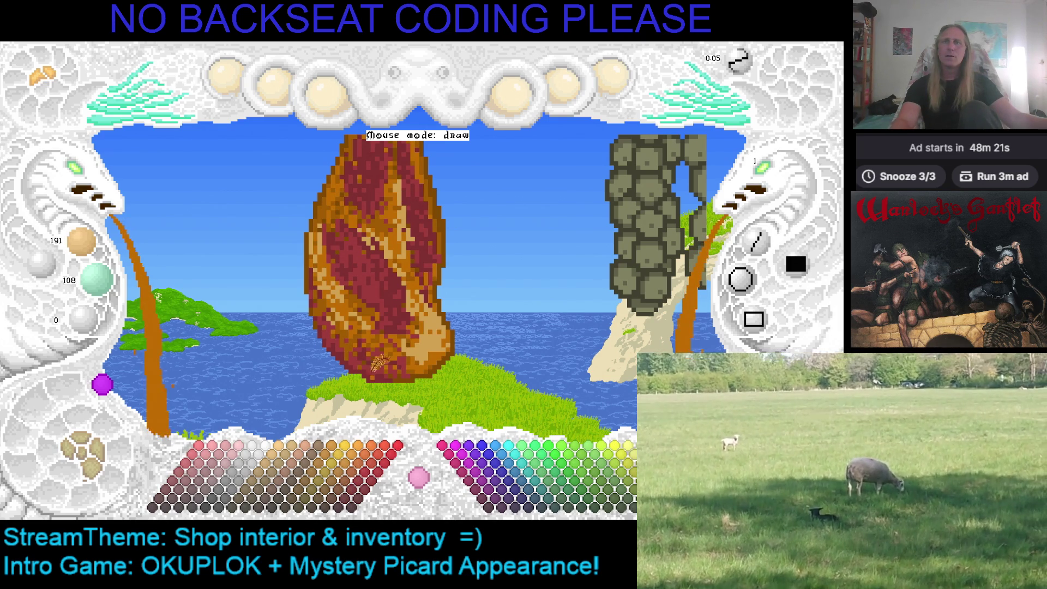
pyautogui.click(351, 477)
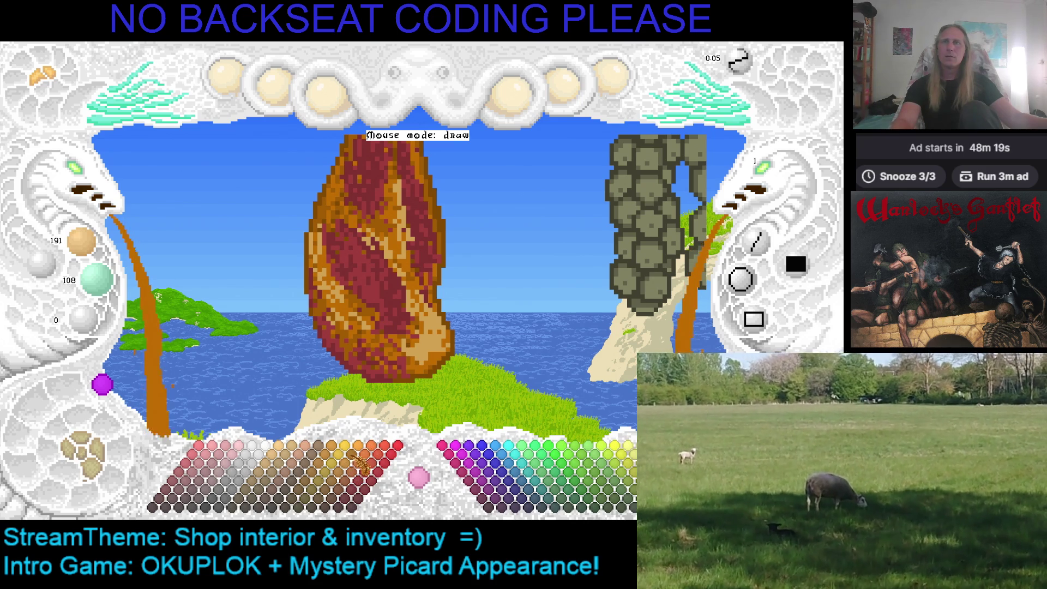
# Zoom the canvas in and out on the ham and sausages, then toggle the Switch GAL reference
pyautogui.scroll(-2, 436, 330)
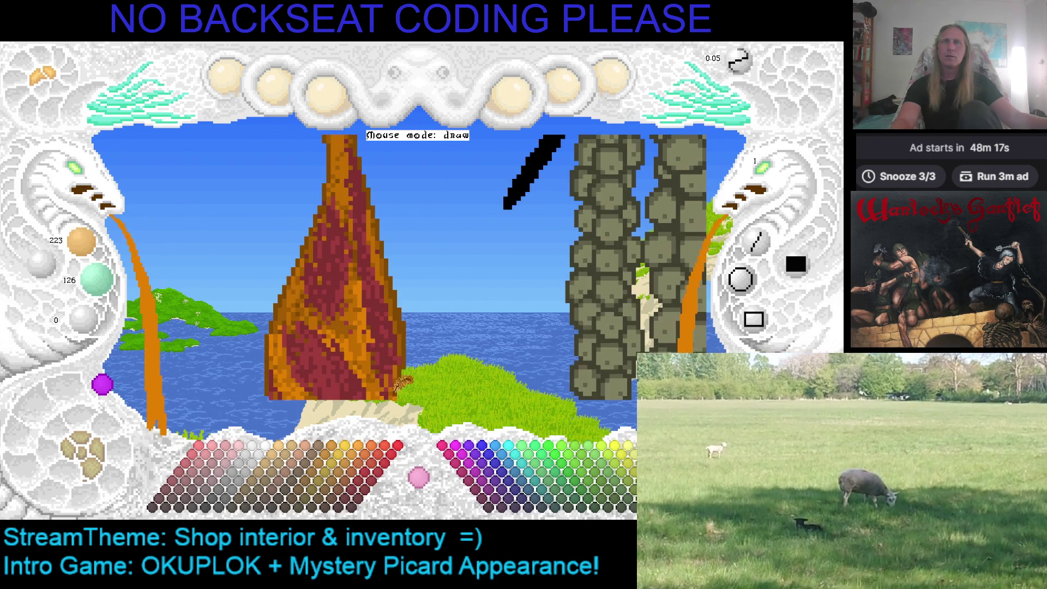
pyautogui.click(92, 175)
pyautogui.scroll(-1, 196, 204)
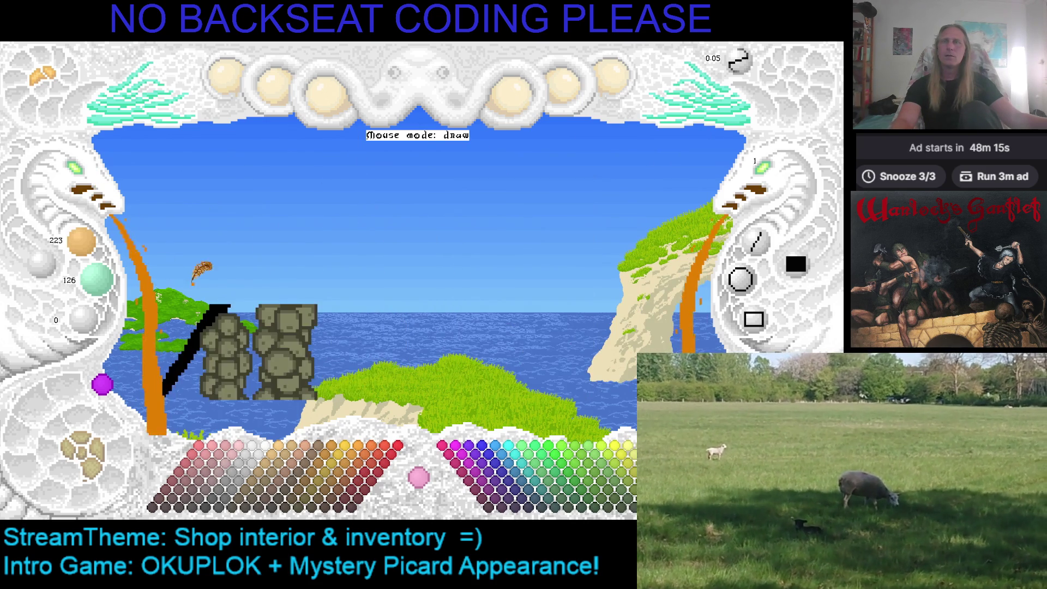
pyautogui.scroll(4, 479, 222)
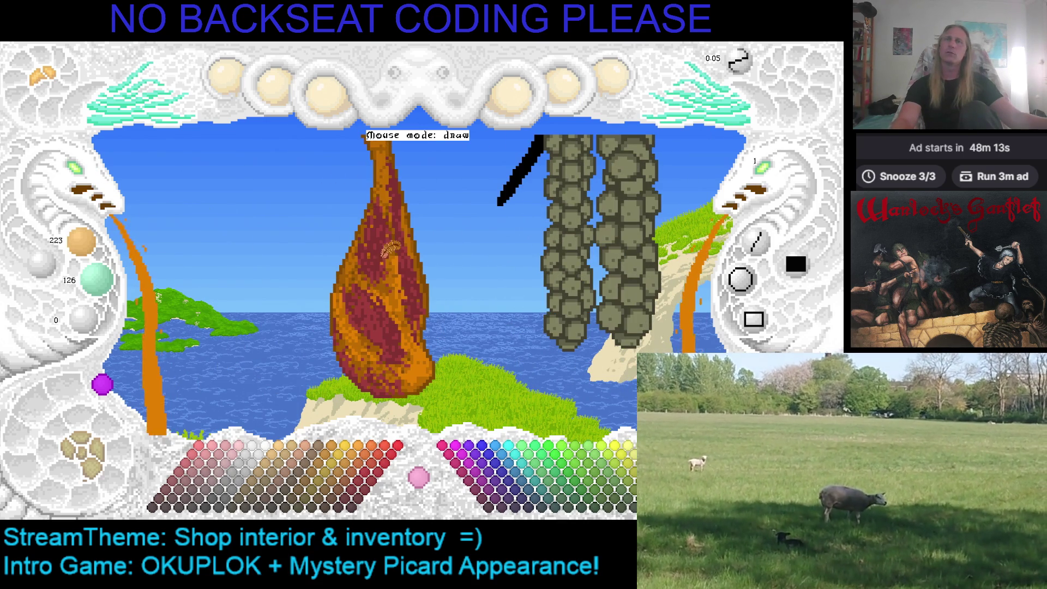
pyautogui.scroll(-3, 91, 180)
pyautogui.scroll(1, 362, 182)
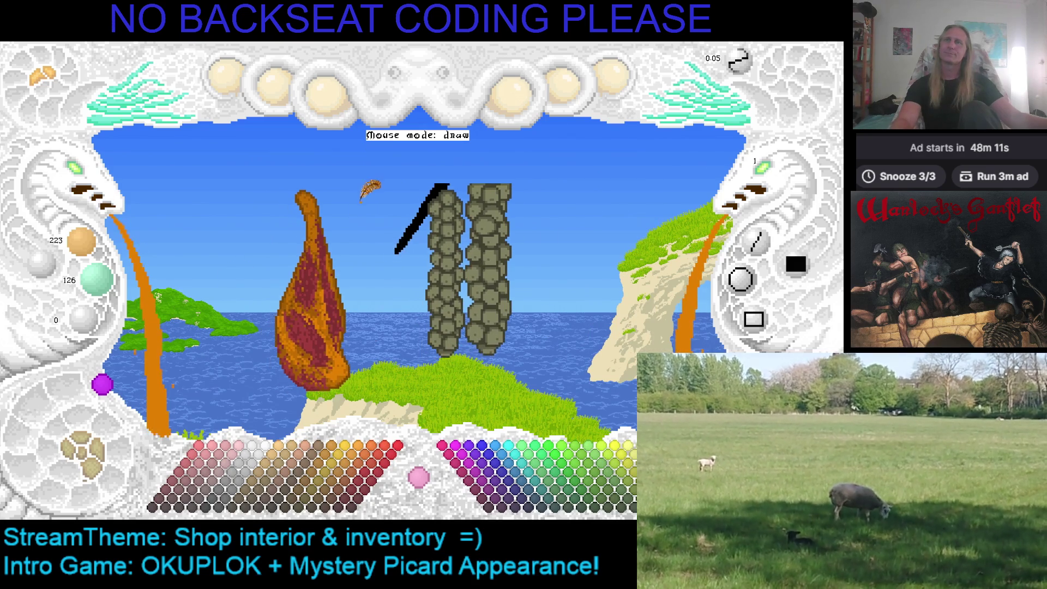
pyautogui.scroll(1, 393, 228)
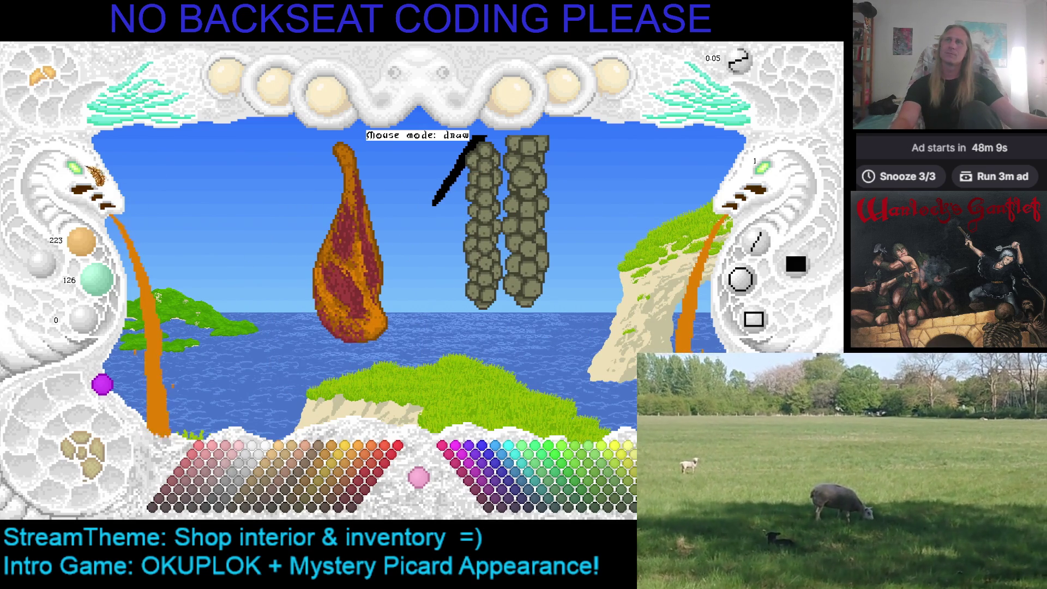
pyautogui.scroll(-2, 103, 180)
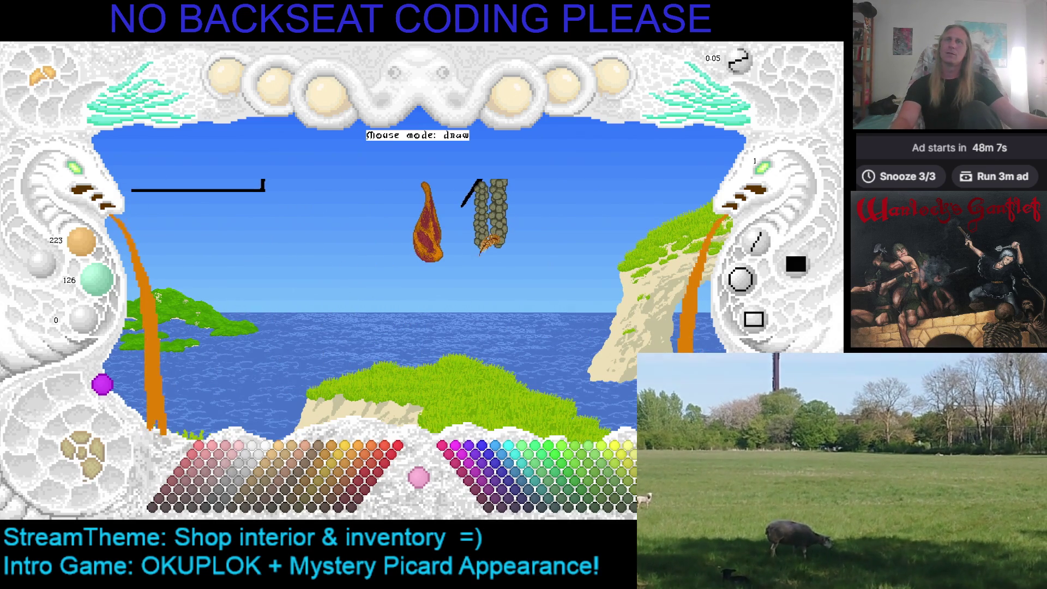
pyautogui.click(108, 455)
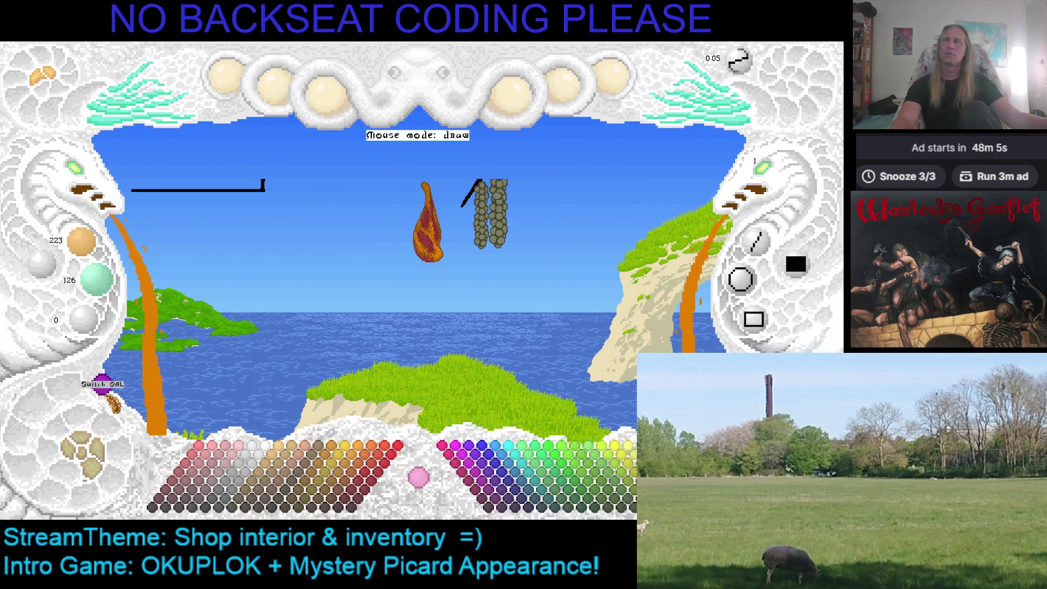
pyautogui.click(102, 383)
pyautogui.scroll(3, 327, 306)
pyautogui.scroll(-3, 69, 244)
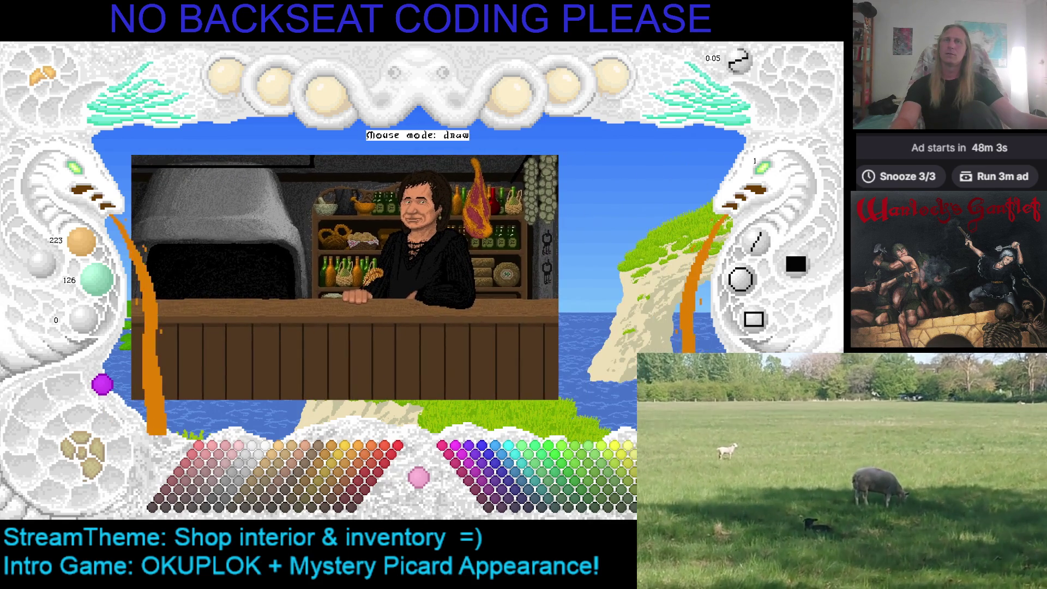
pyautogui.scroll(-2, 140, 185)
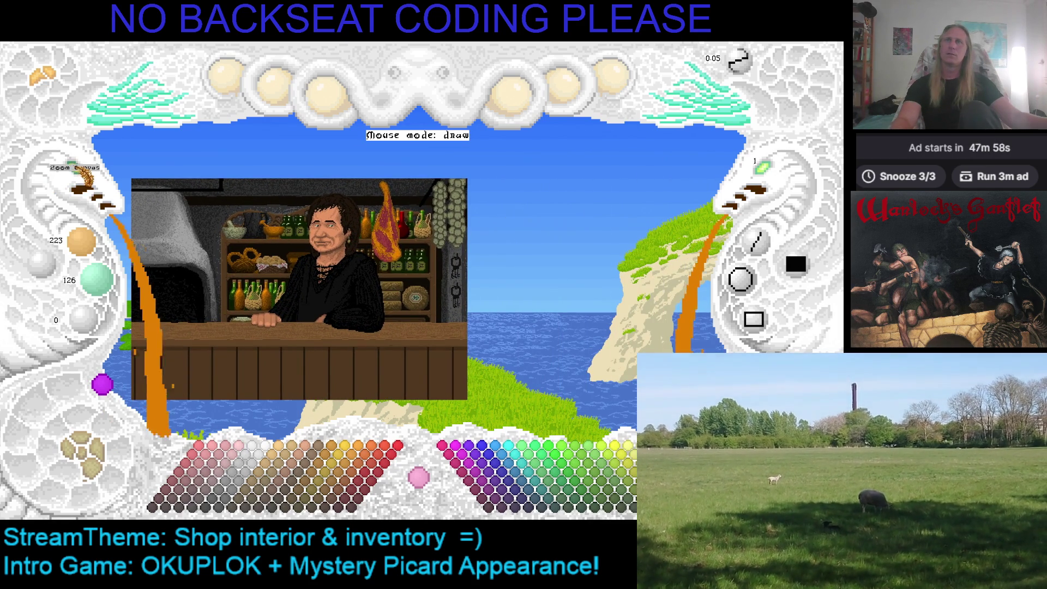
pyautogui.scroll(3, 238, 261)
pyautogui.scroll(-1, 256, 243)
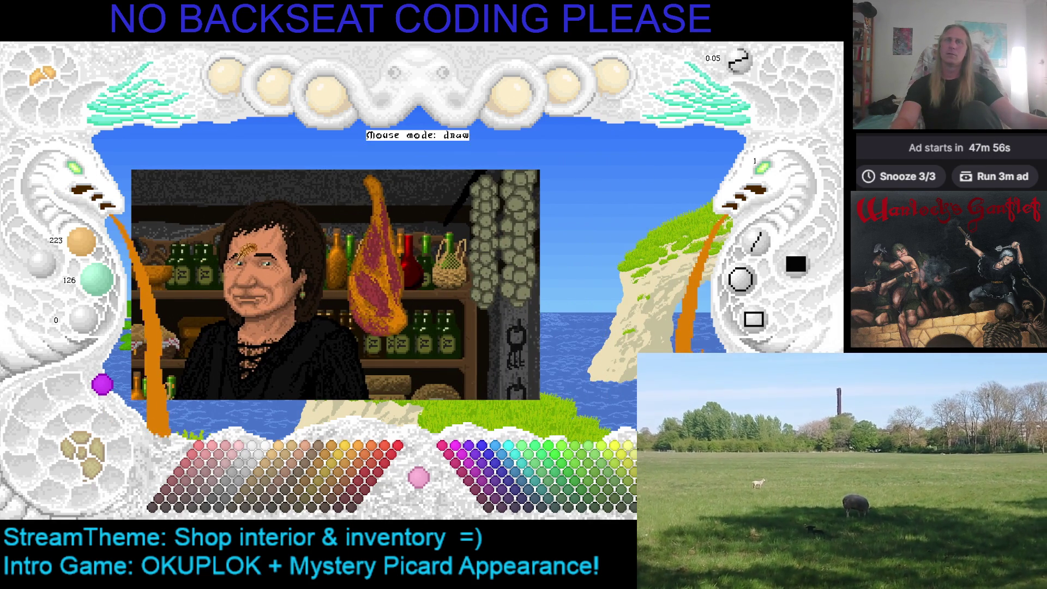
pyautogui.scroll(1, 197, 239)
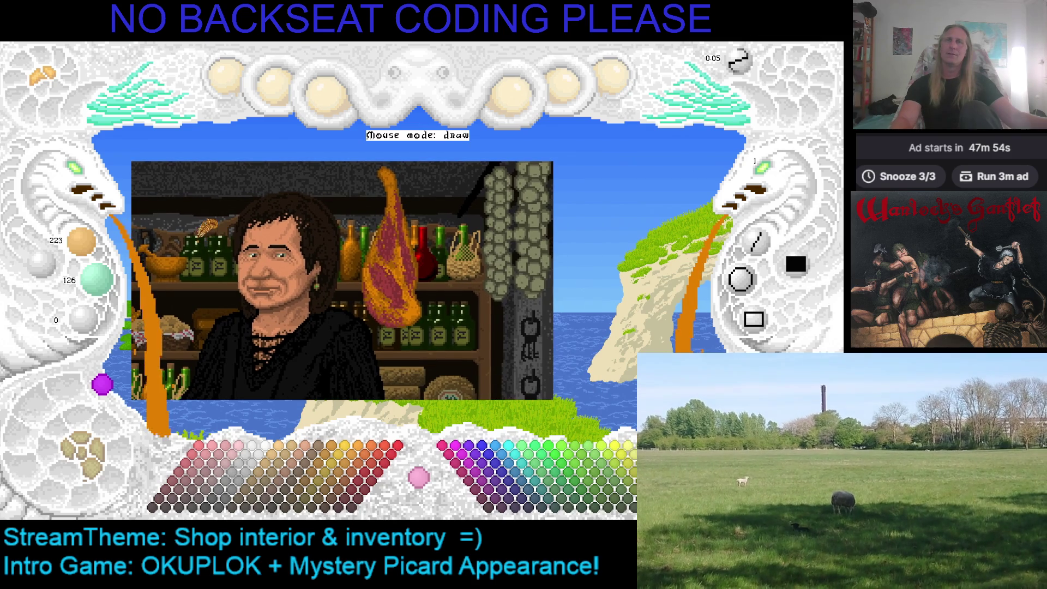
pyautogui.click(102, 384)
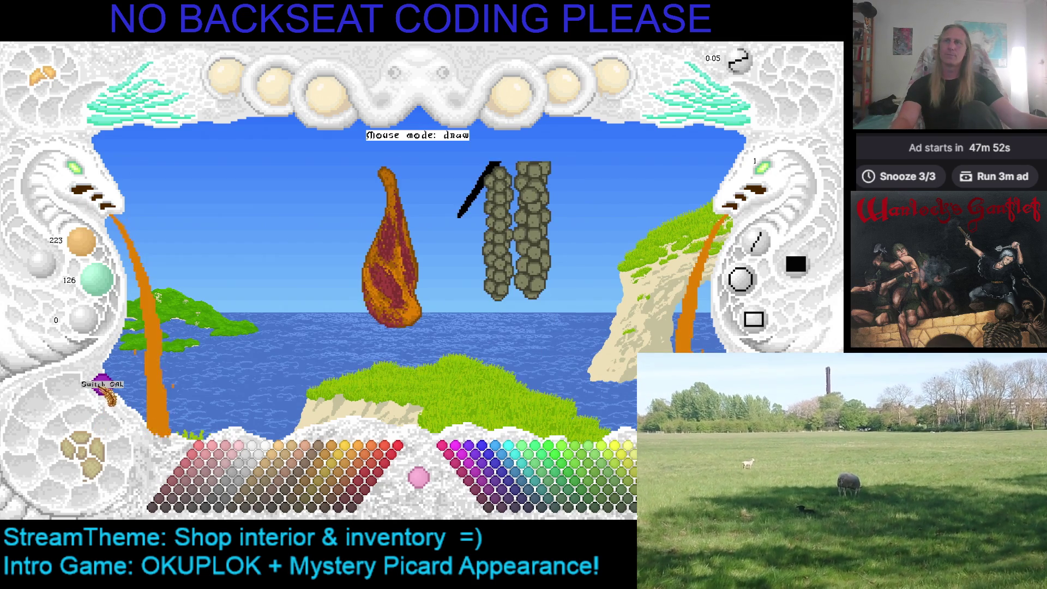
pyautogui.scroll(3, 85, 188)
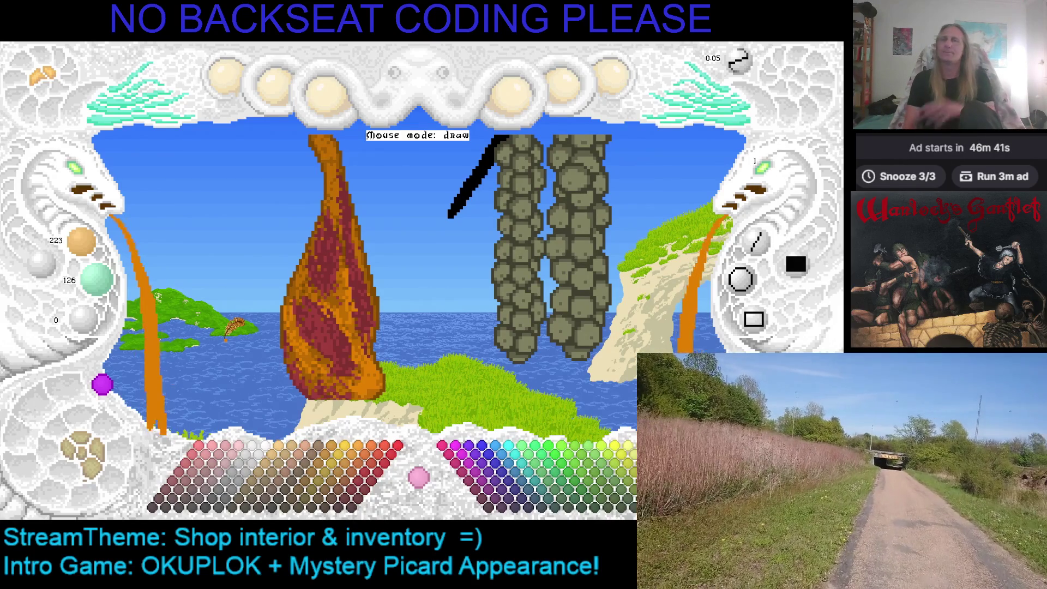
# Try out tan, salmon and pink palette swatches as the painting colour
pyautogui.click(300, 463)
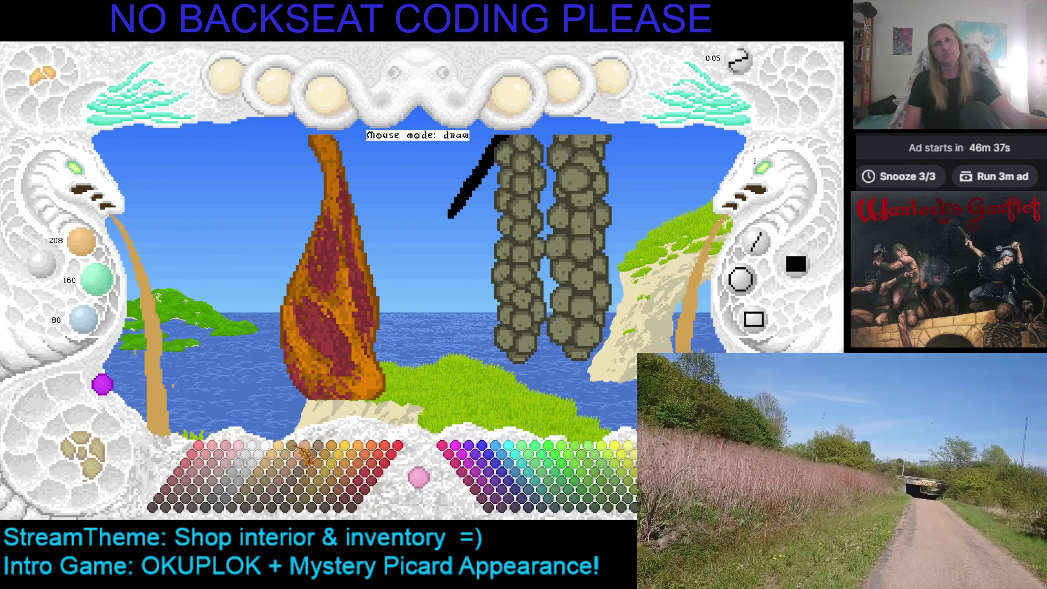
pyautogui.click(283, 462)
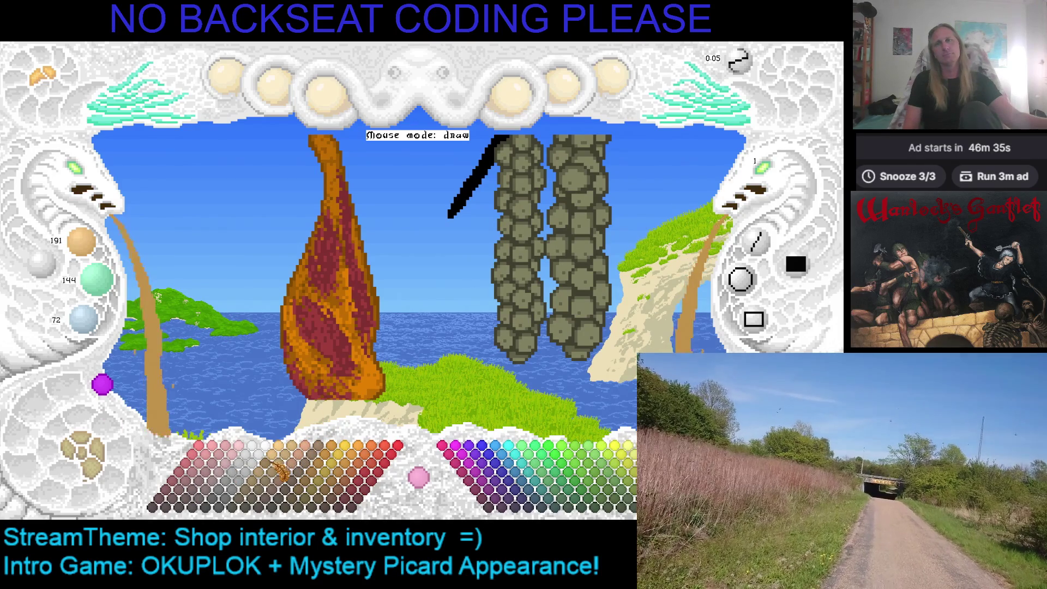
pyautogui.click(279, 465)
pyautogui.click(315, 462)
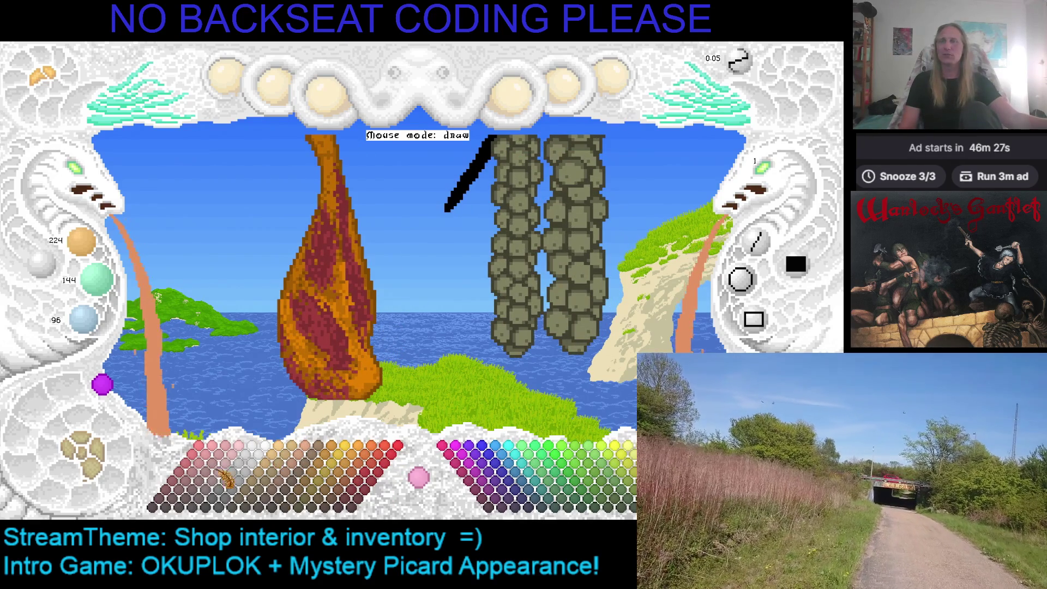
pyautogui.click(216, 470)
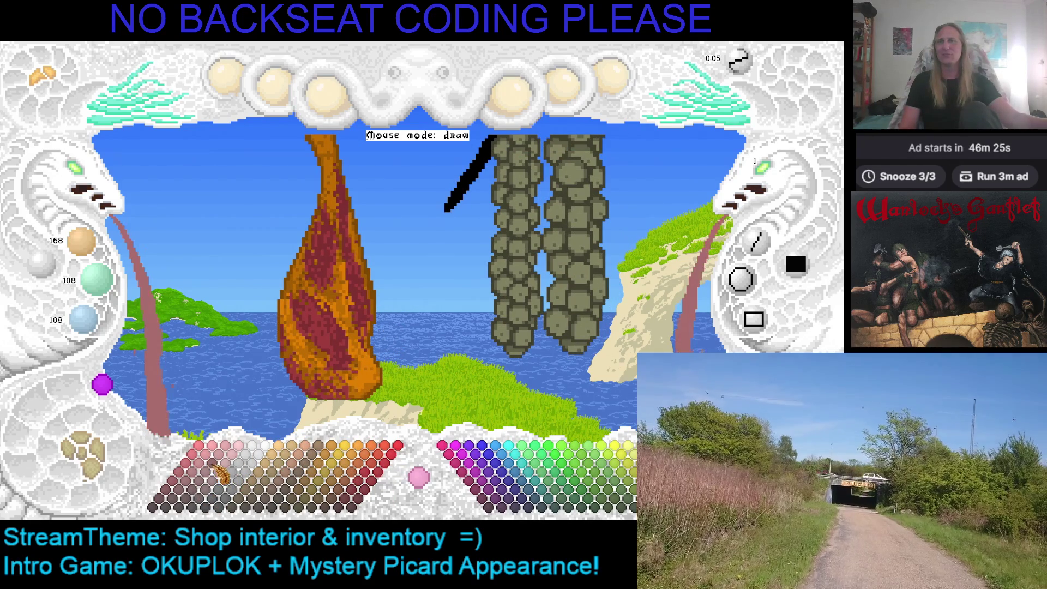
pyautogui.click(208, 467)
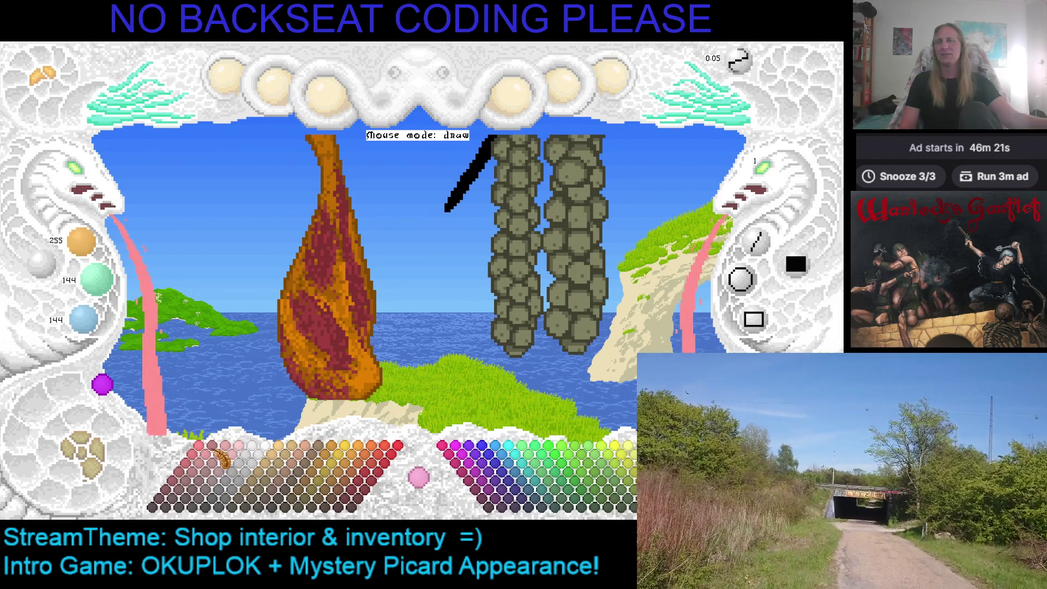
pyautogui.click(209, 475)
pyautogui.click(217, 462)
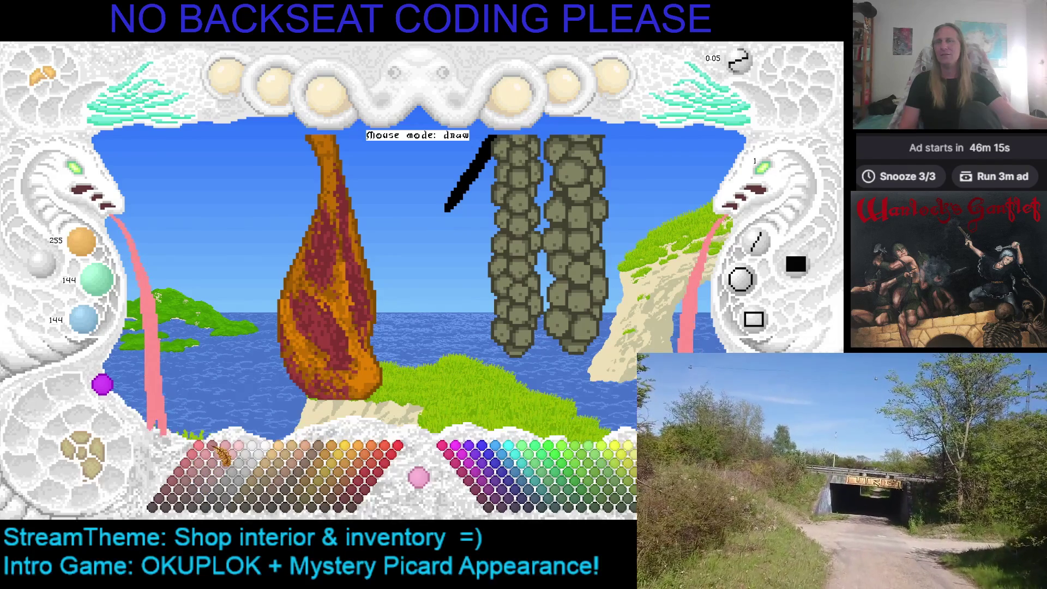
pyautogui.click(210, 477)
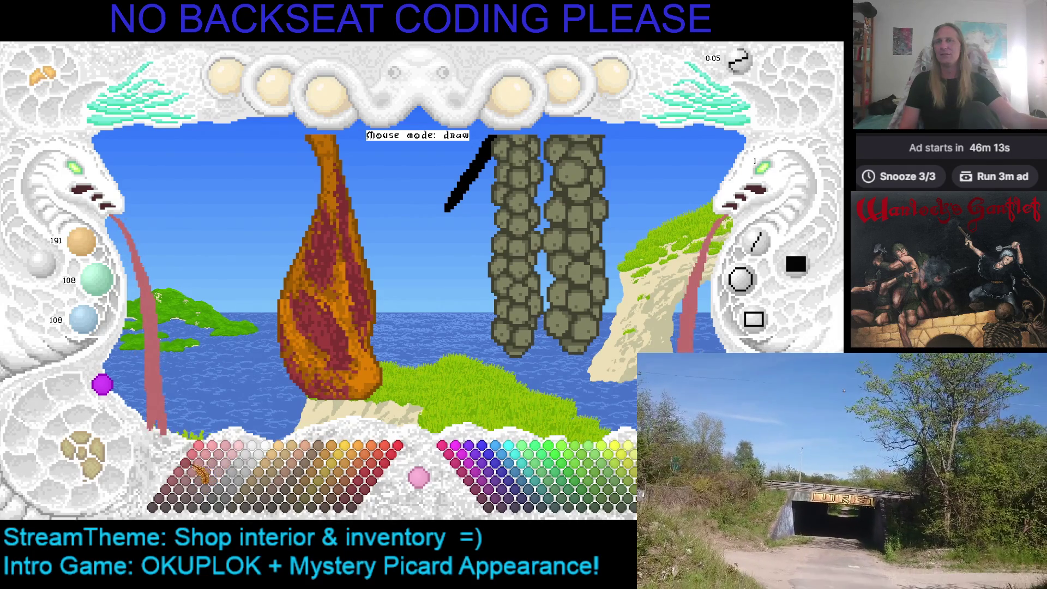
pyautogui.click(202, 464)
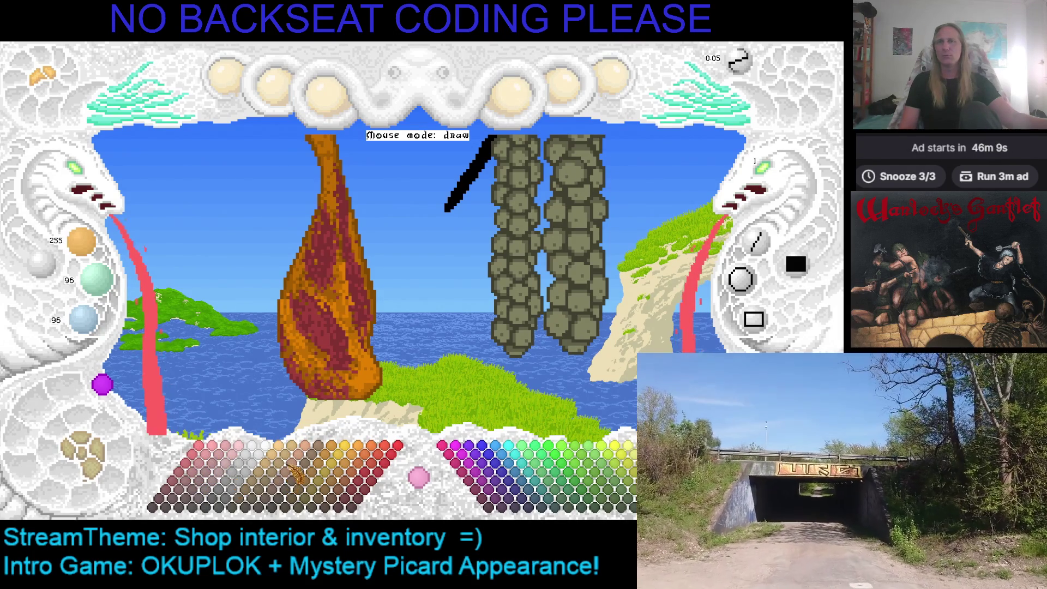
# Work through the red and orange swatches down to dark rust red 159/60/0
pyautogui.click(388, 469)
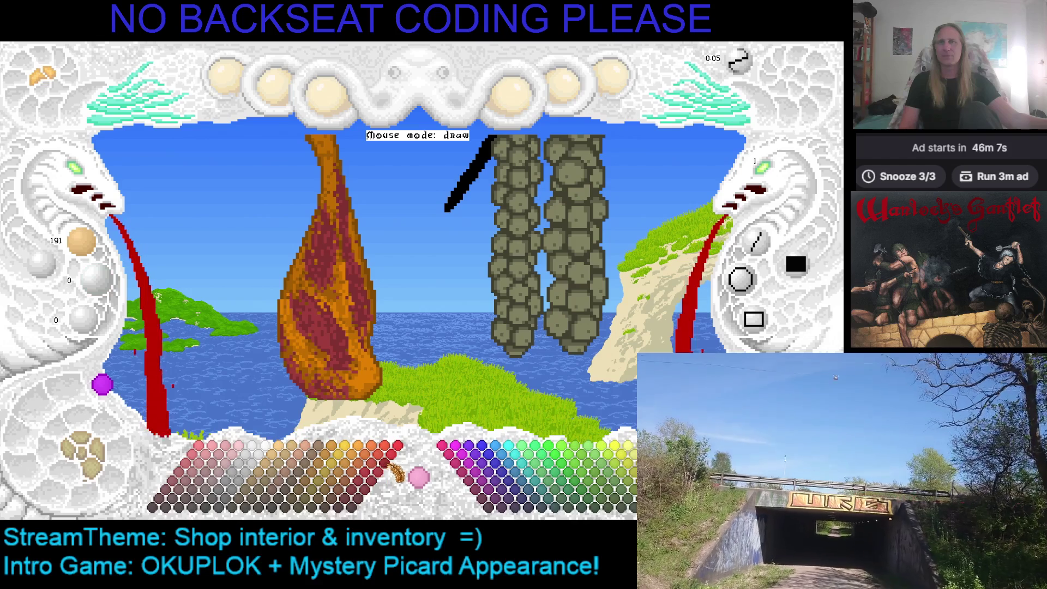
pyautogui.click(399, 451)
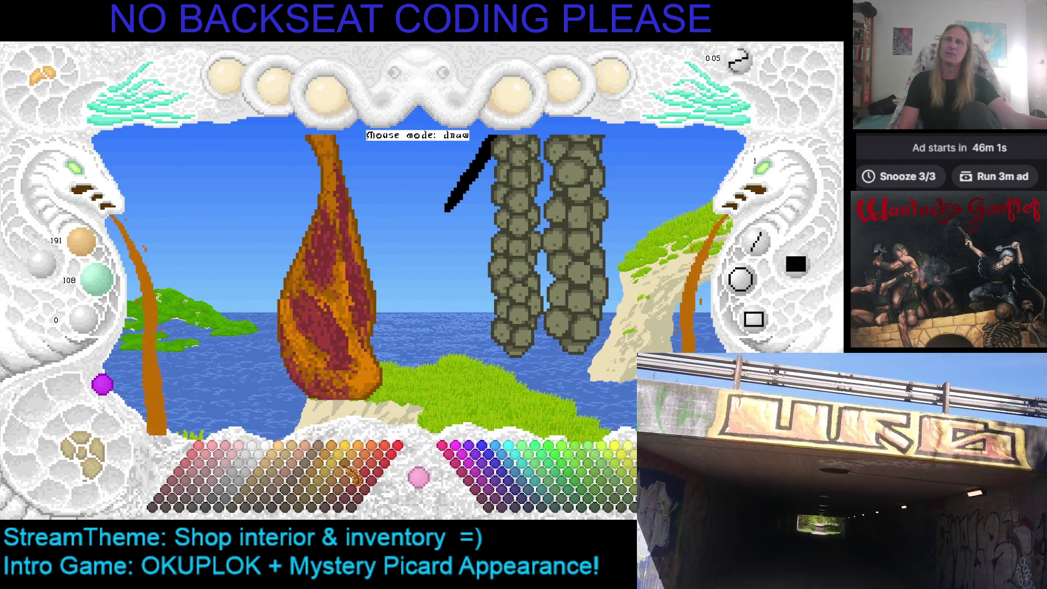
pyautogui.click(359, 465)
pyautogui.click(372, 457)
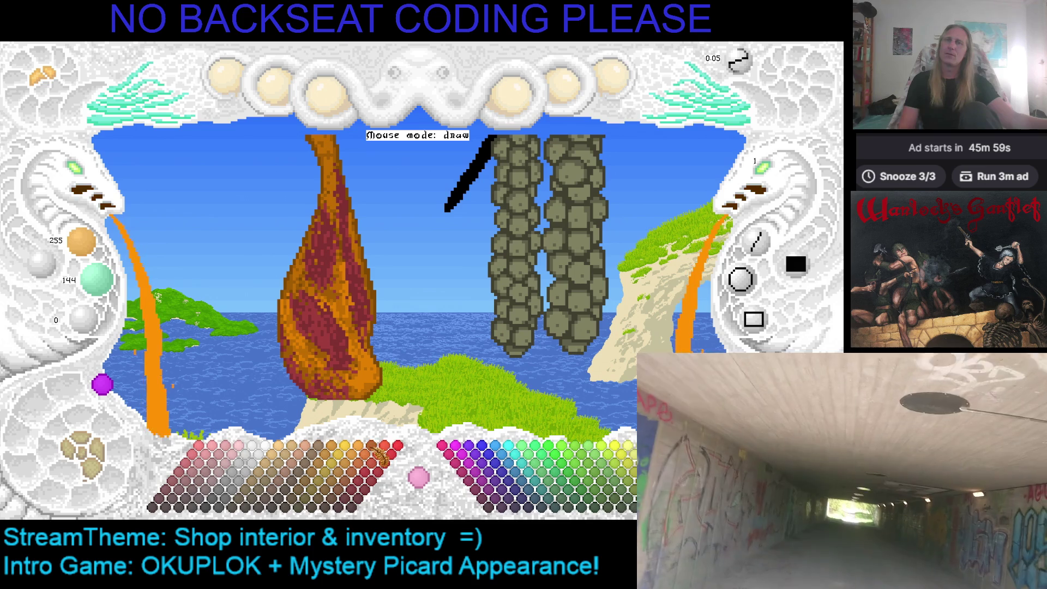
pyautogui.click(379, 460)
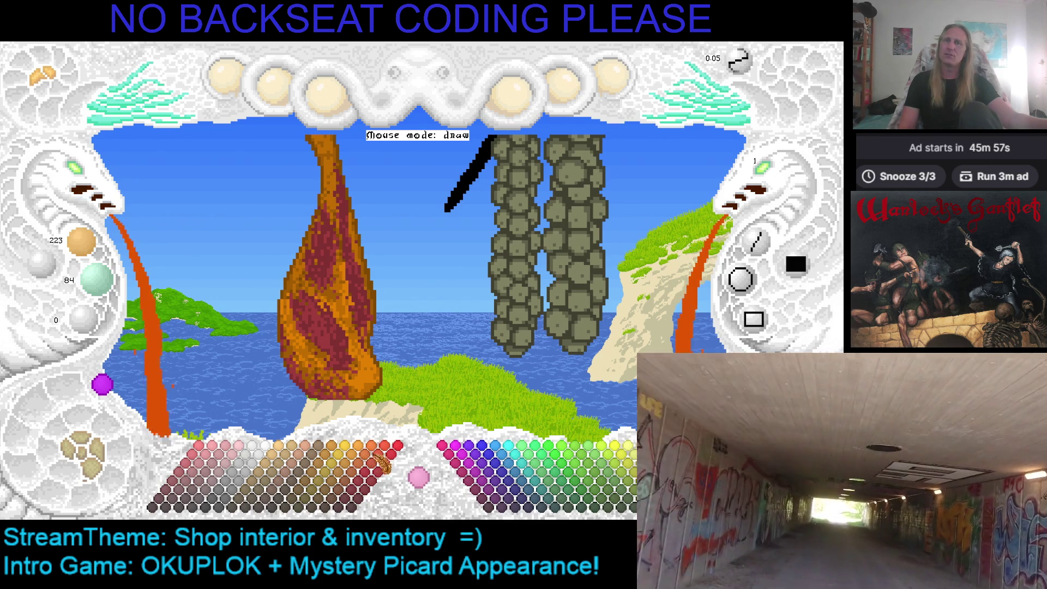
pyautogui.click(388, 461)
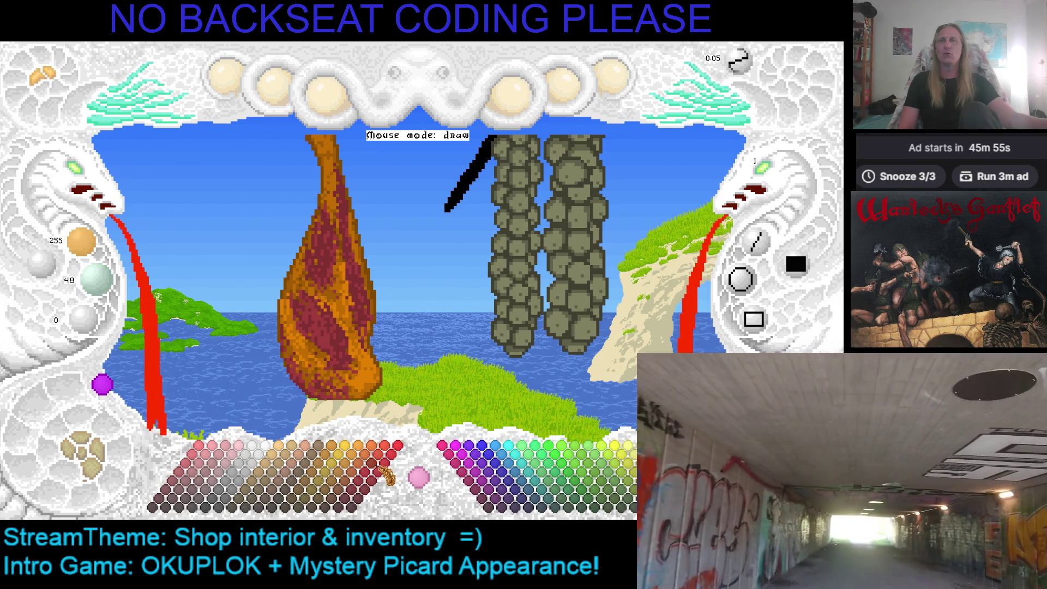
pyautogui.click(377, 480)
pyautogui.click(369, 488)
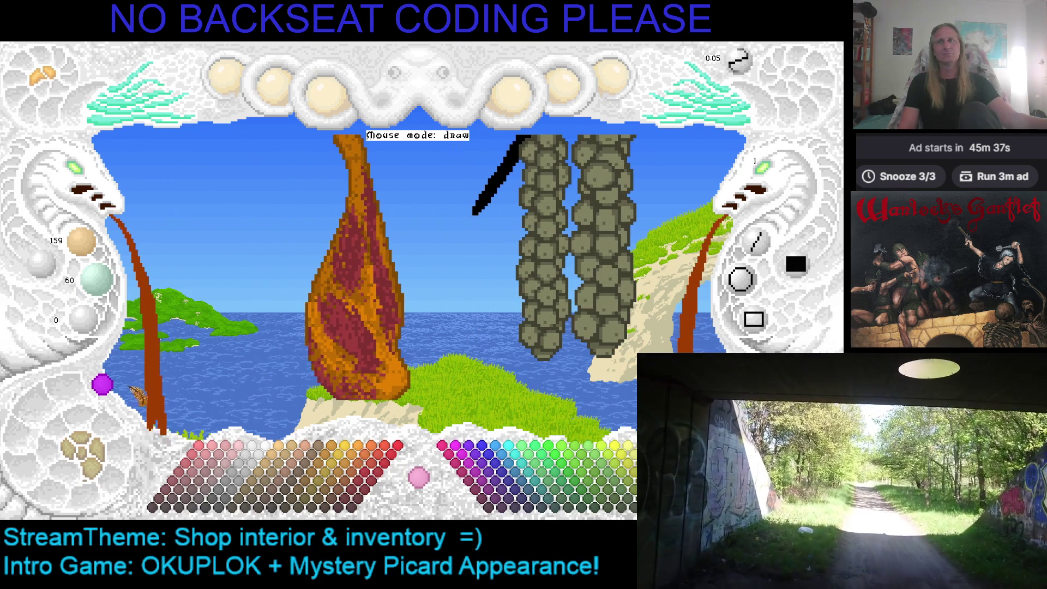
# Preview the shop interior reference, add dark-red marbling to the ham, and pick dark red 127/48/48
pyautogui.click(104, 386)
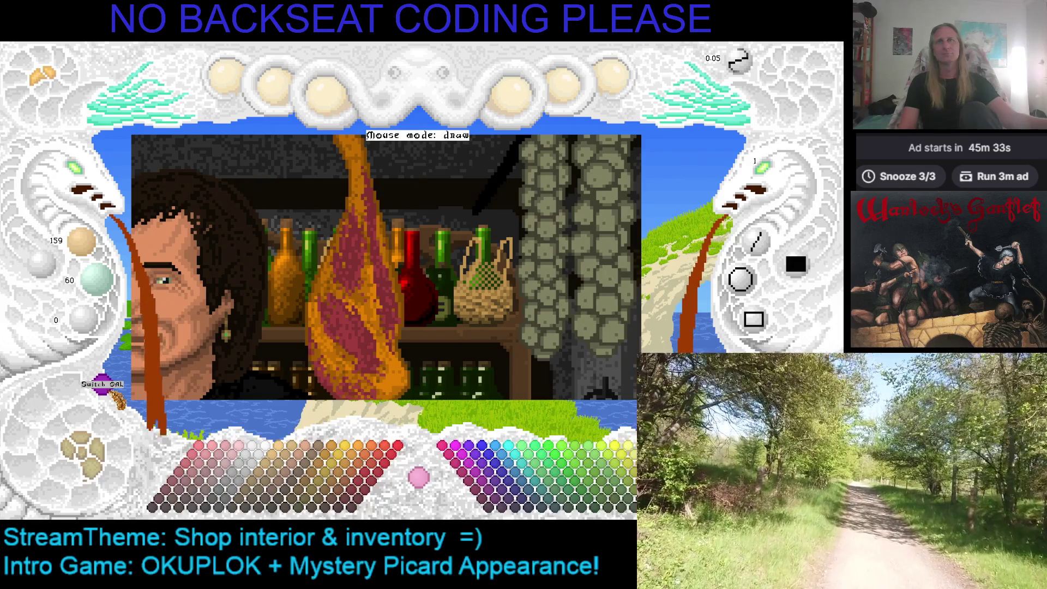
pyautogui.click(103, 384)
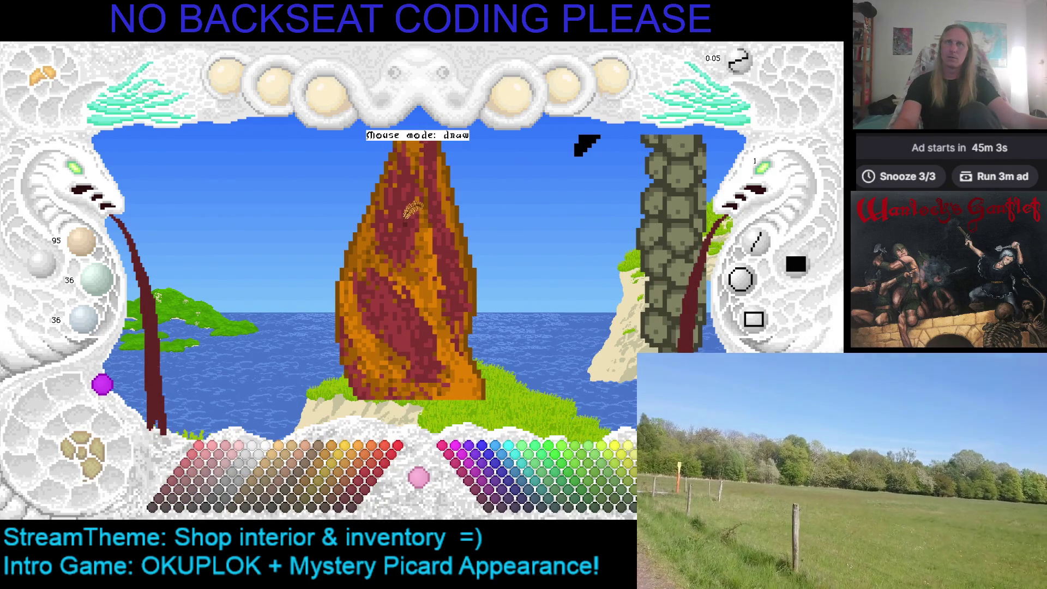
pyautogui.click(412, 210)
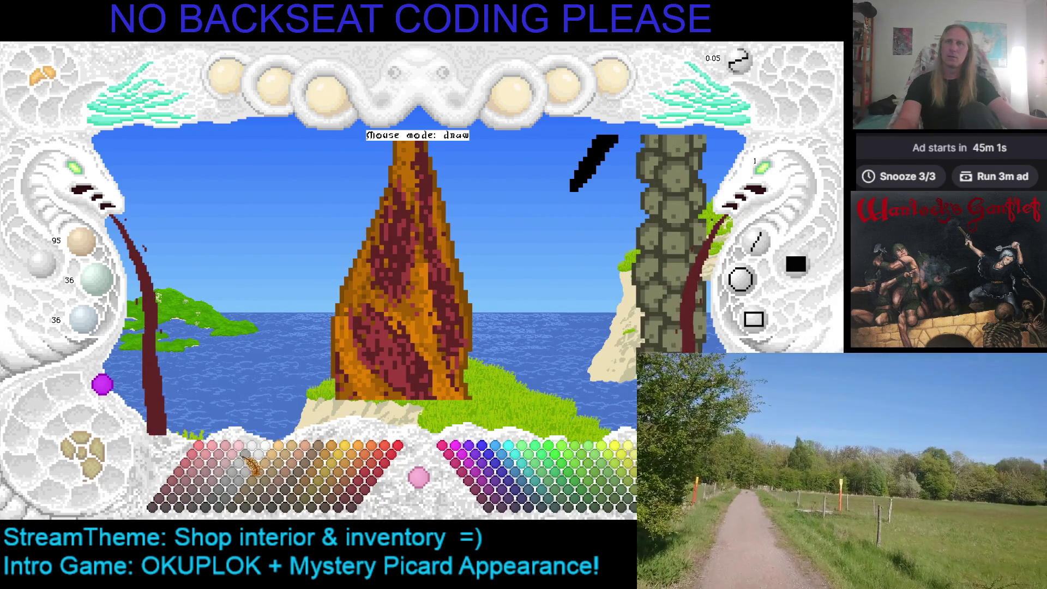
pyautogui.click(191, 484)
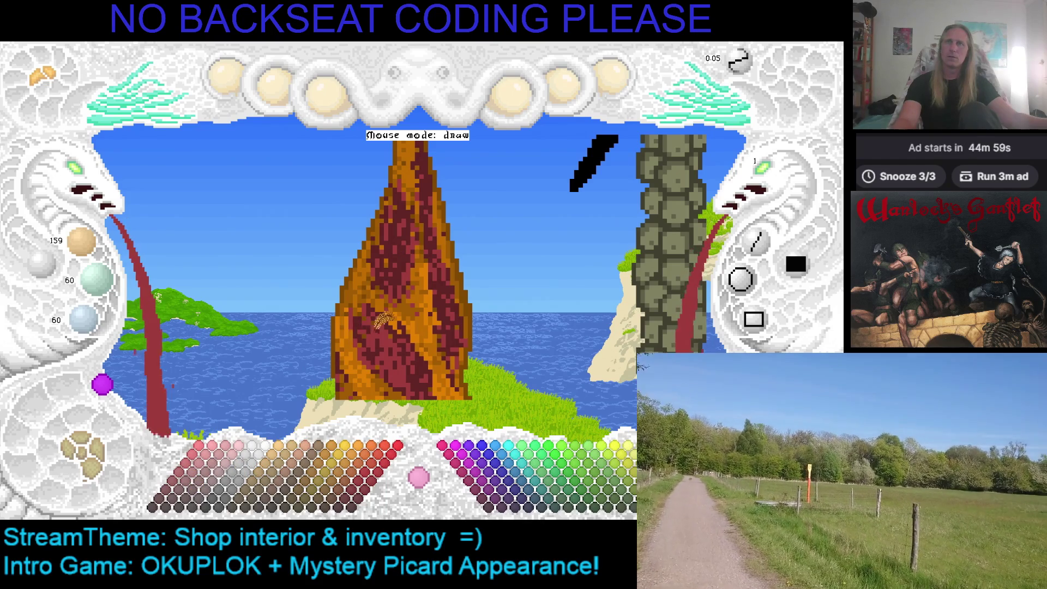
pyautogui.click(185, 487)
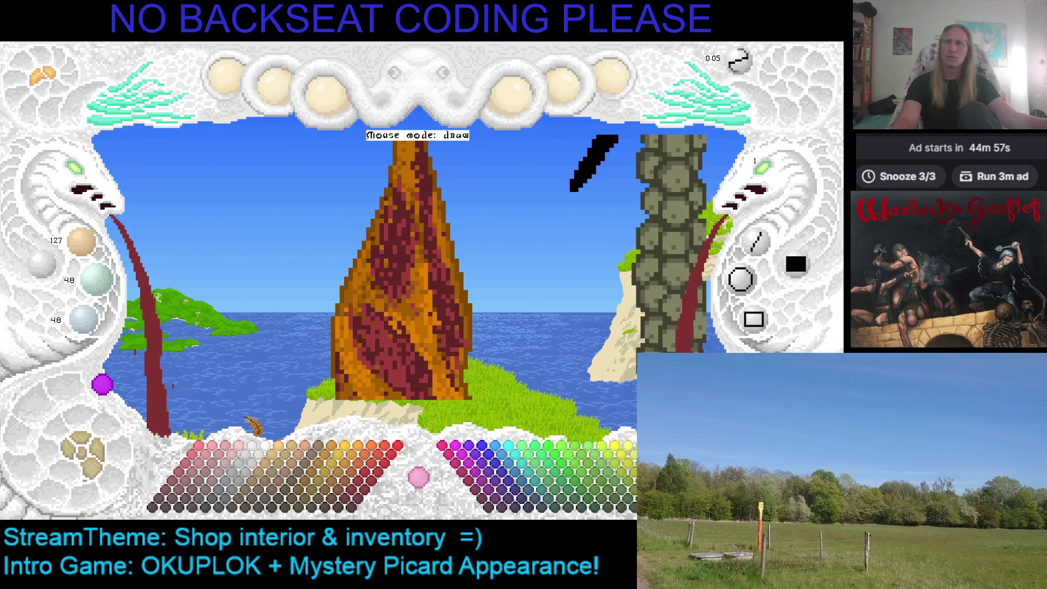
# Save the sprite, then fill the background behind the ham with dark brown 95/54/0
pyautogui.hotkey('ctrl', 's')
pyautogui.press('Right')
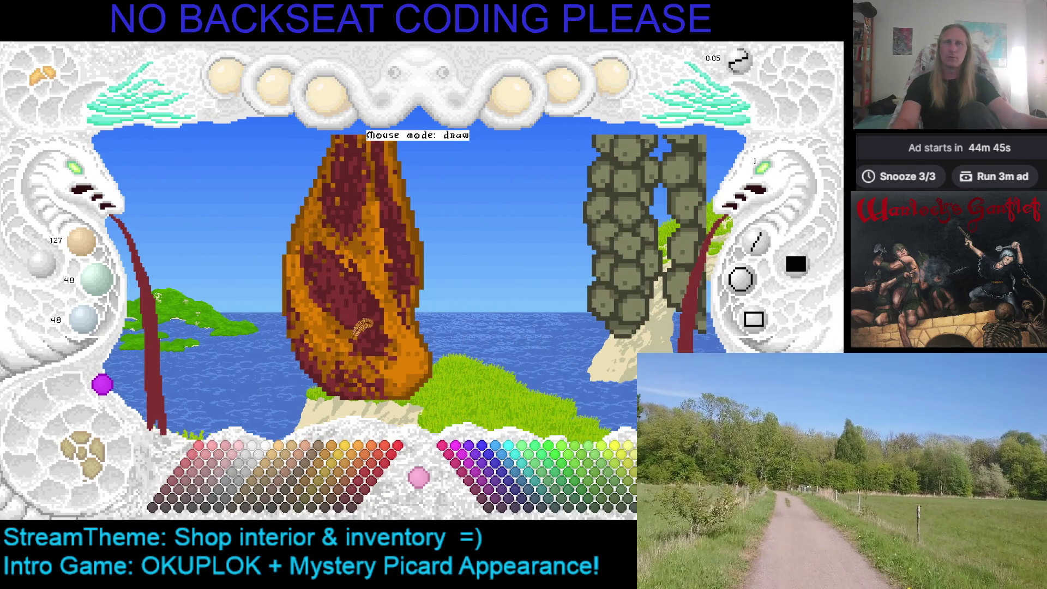
pyautogui.click(342, 487)
pyautogui.click(342, 493)
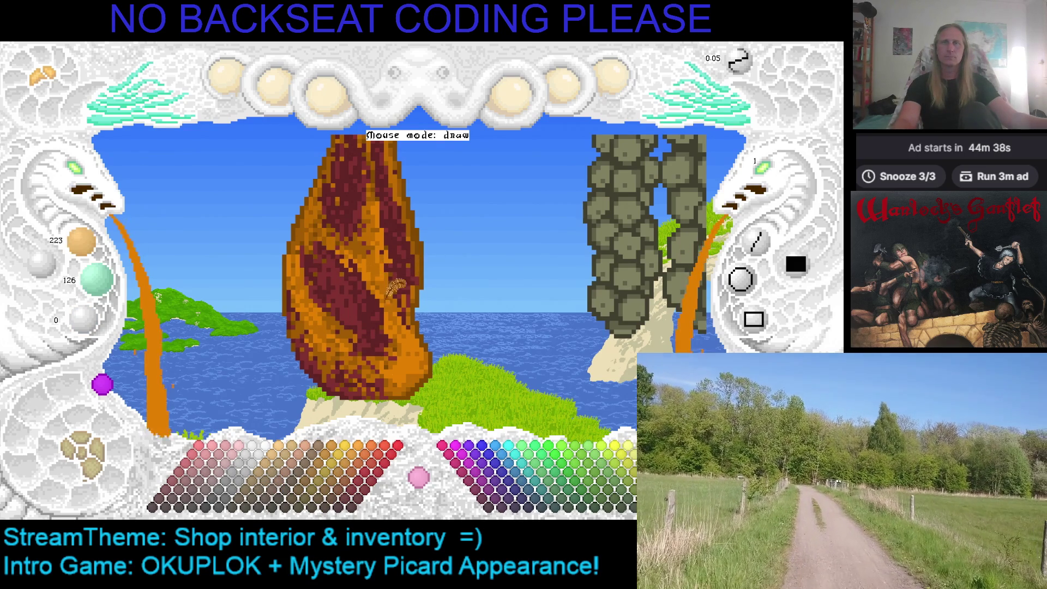
pyautogui.click(360, 463)
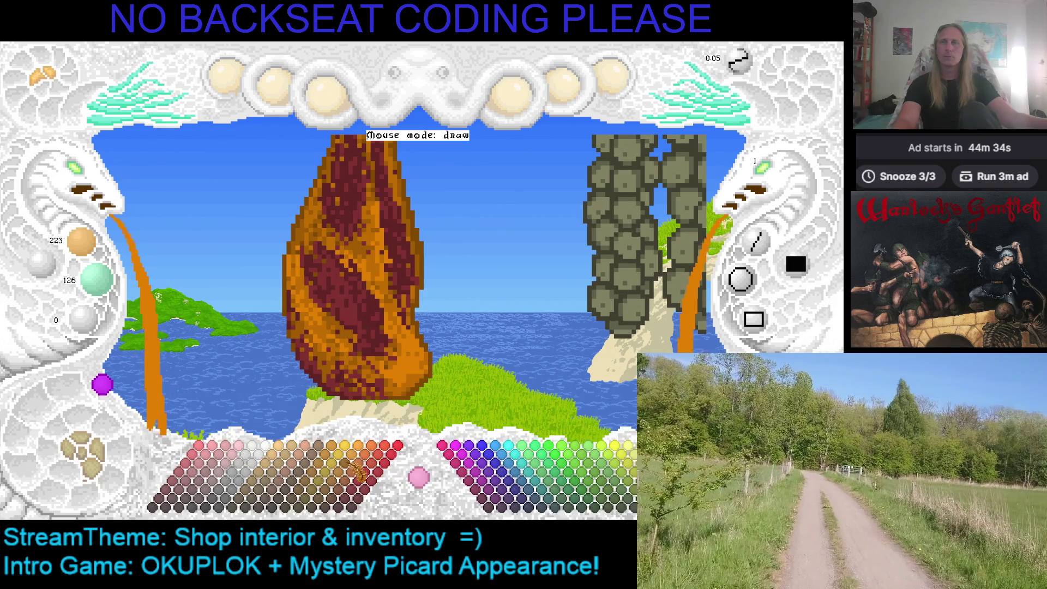
pyautogui.click(356, 472)
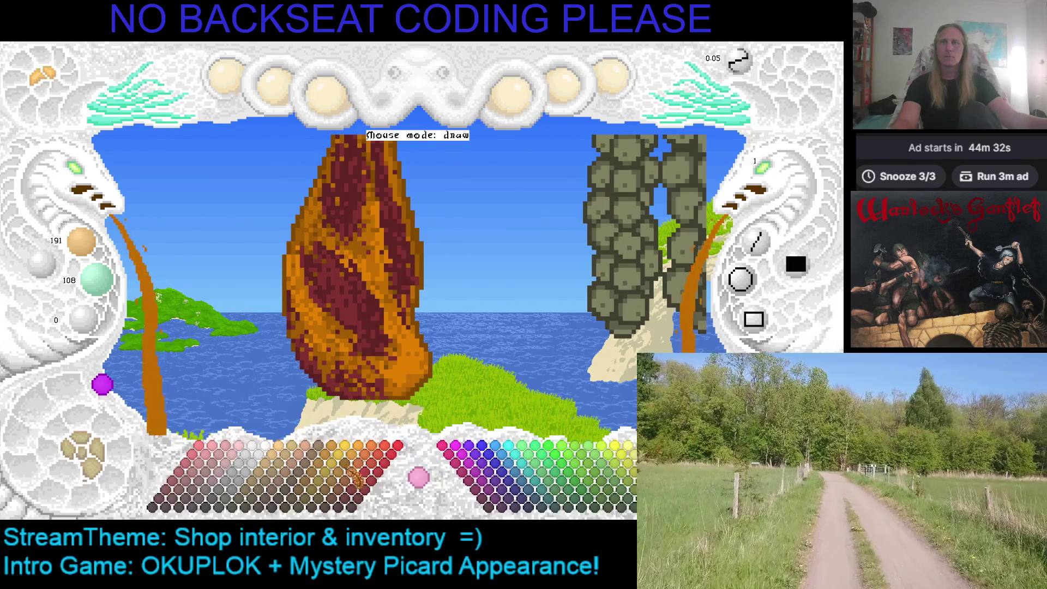
pyautogui.click(352, 475)
pyautogui.click(344, 490)
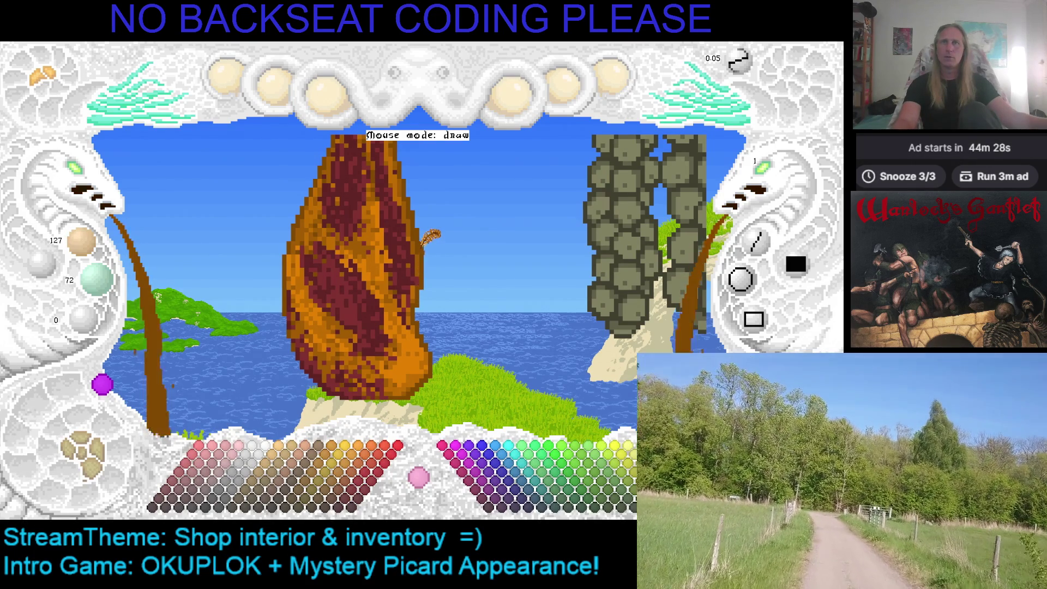
pyautogui.click(344, 493)
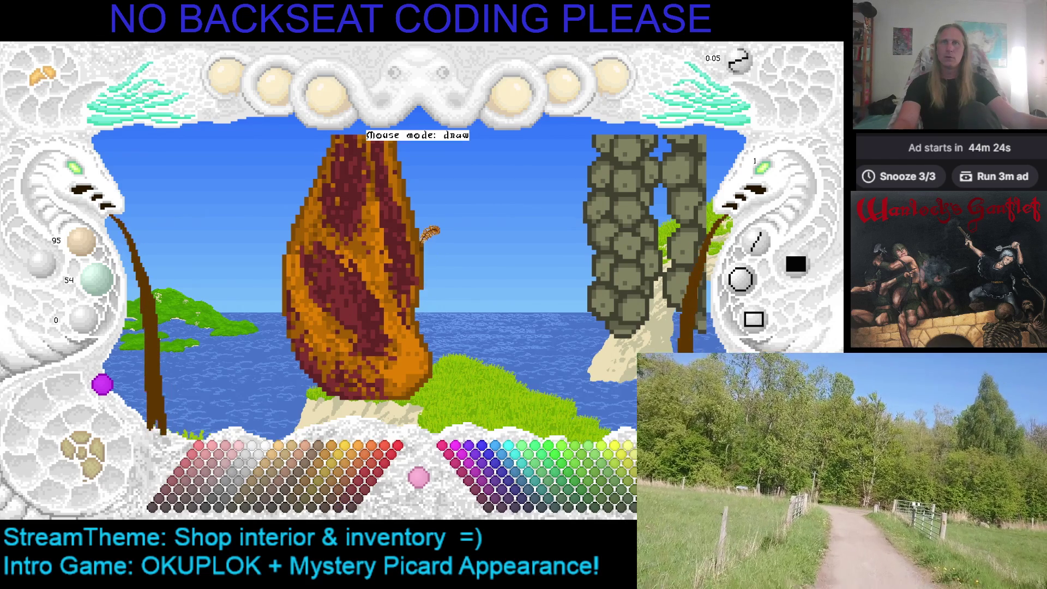
pyautogui.click(429, 233)
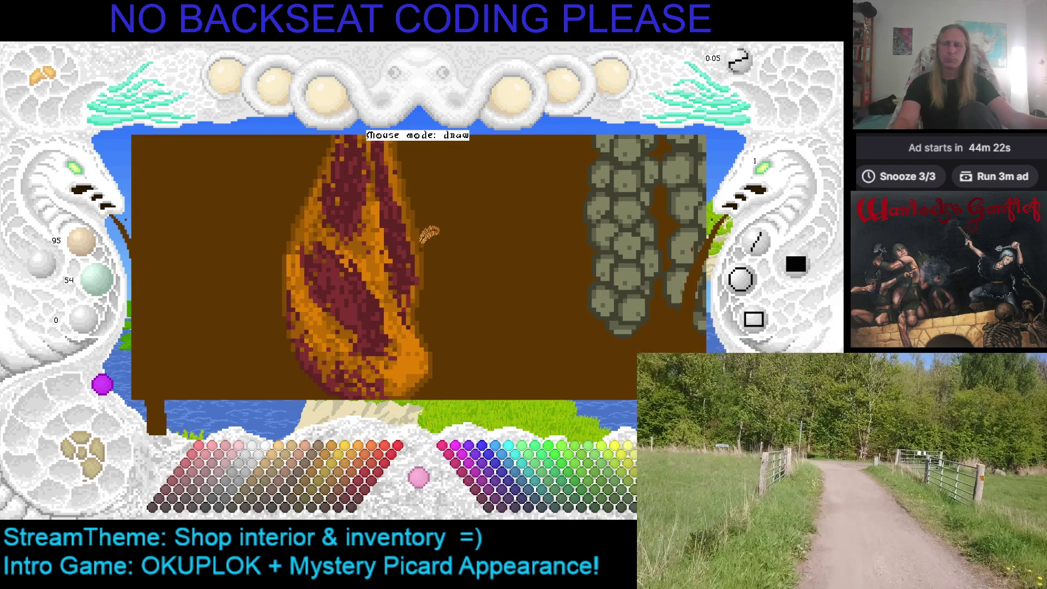
# Undo the brown background fill, pick dark maroon 95/36/36, and zoom the canvas out and back in
pyautogui.hotkey('ctrl', 'z')
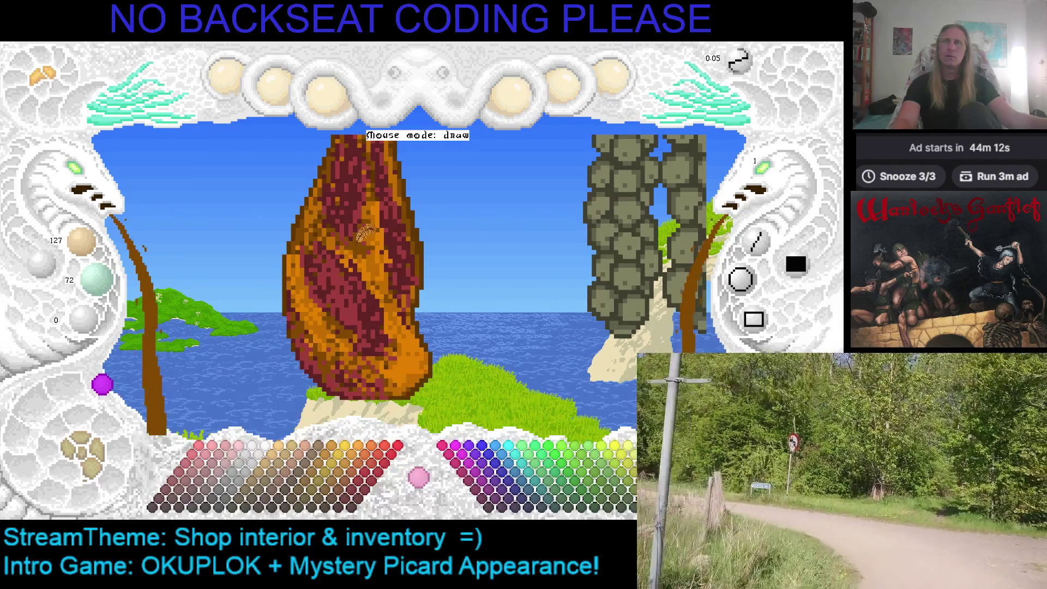
pyautogui.click(343, 482)
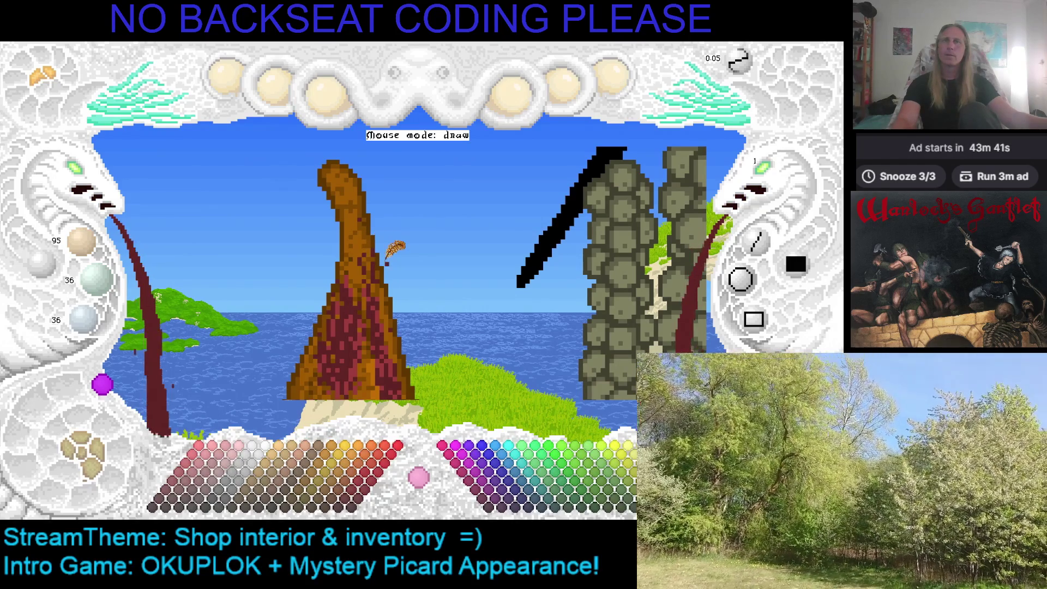
pyautogui.click(87, 178)
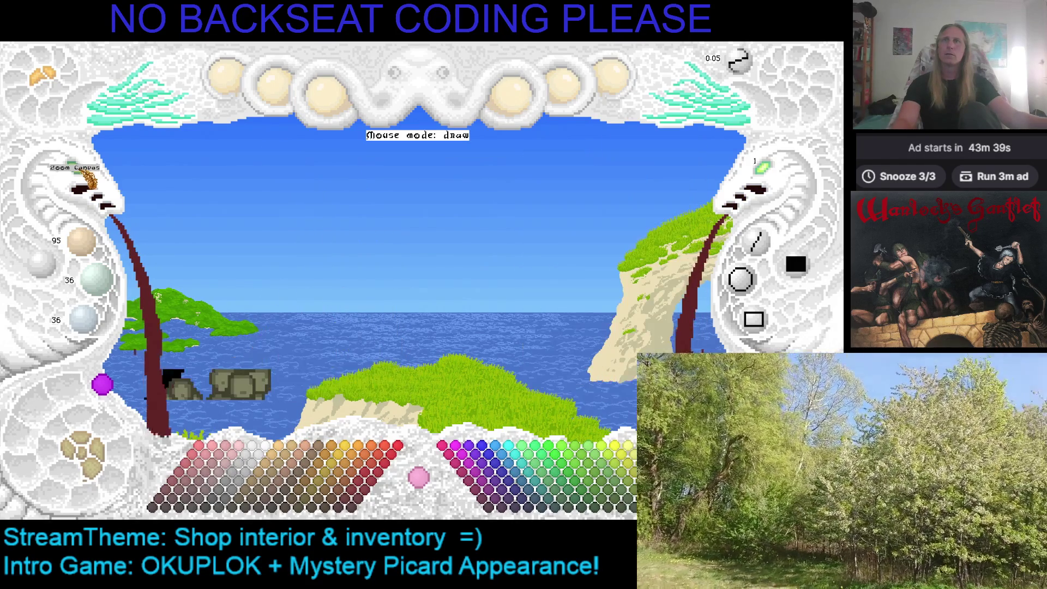
pyautogui.click(88, 177)
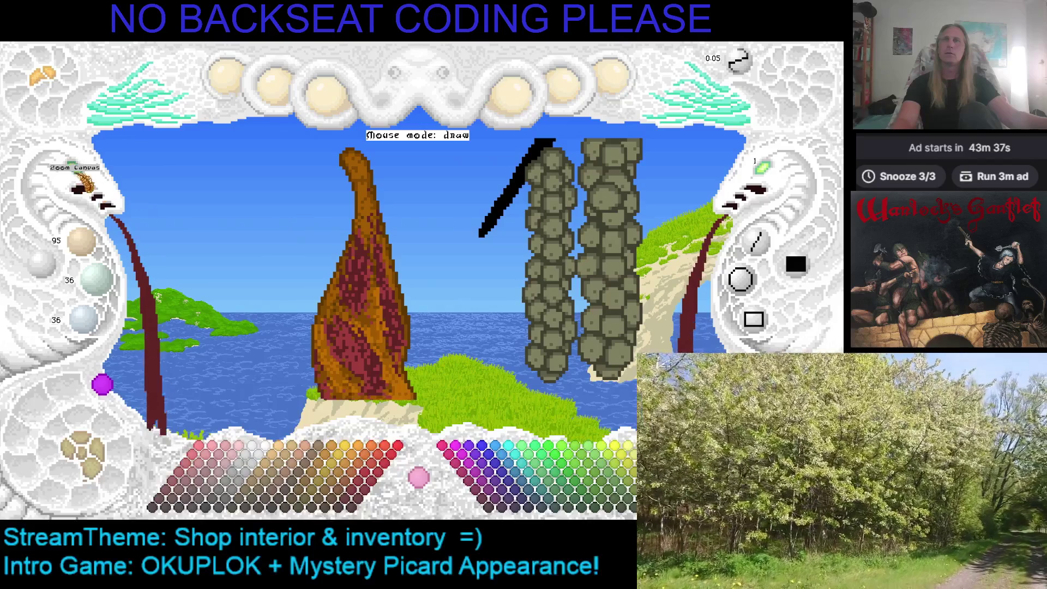
# Zoom in closer on the ham, sample its red, and settle on muted red 159/60/60
pyautogui.click(84, 182)
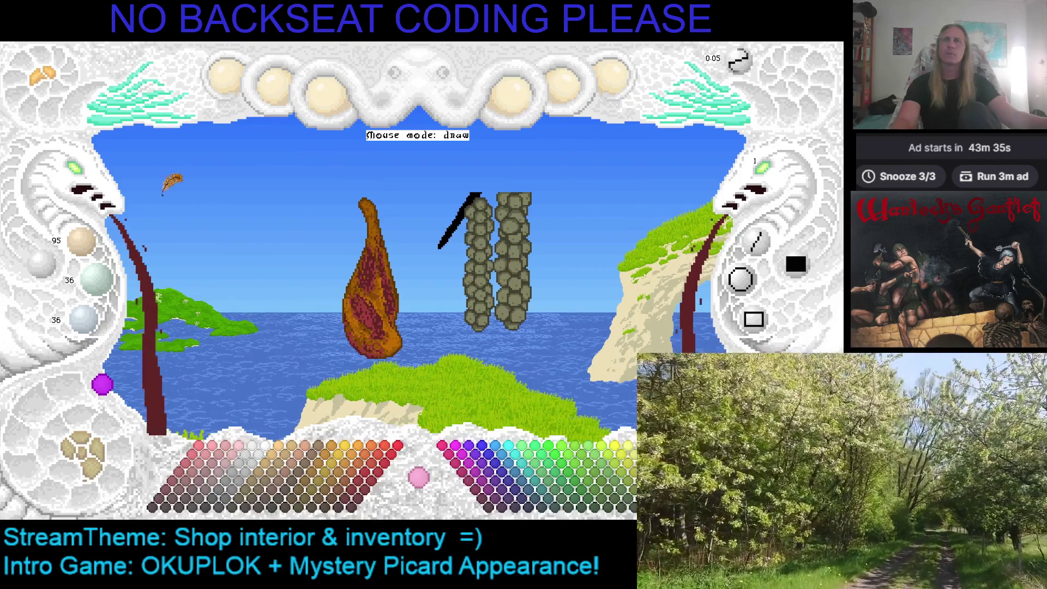
pyautogui.click(79, 178)
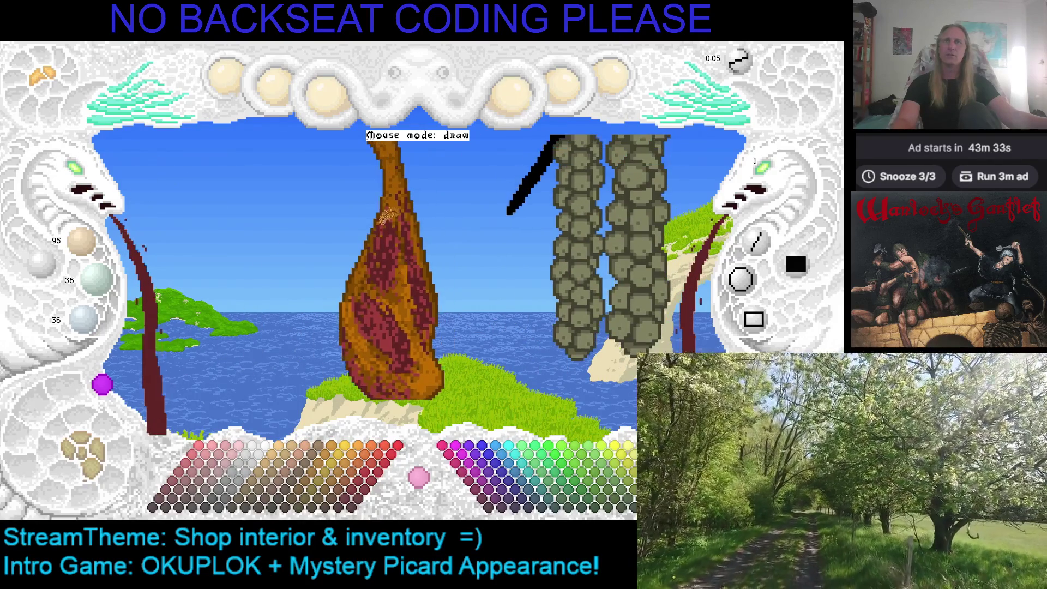
pyautogui.scroll(-1, 364, 256)
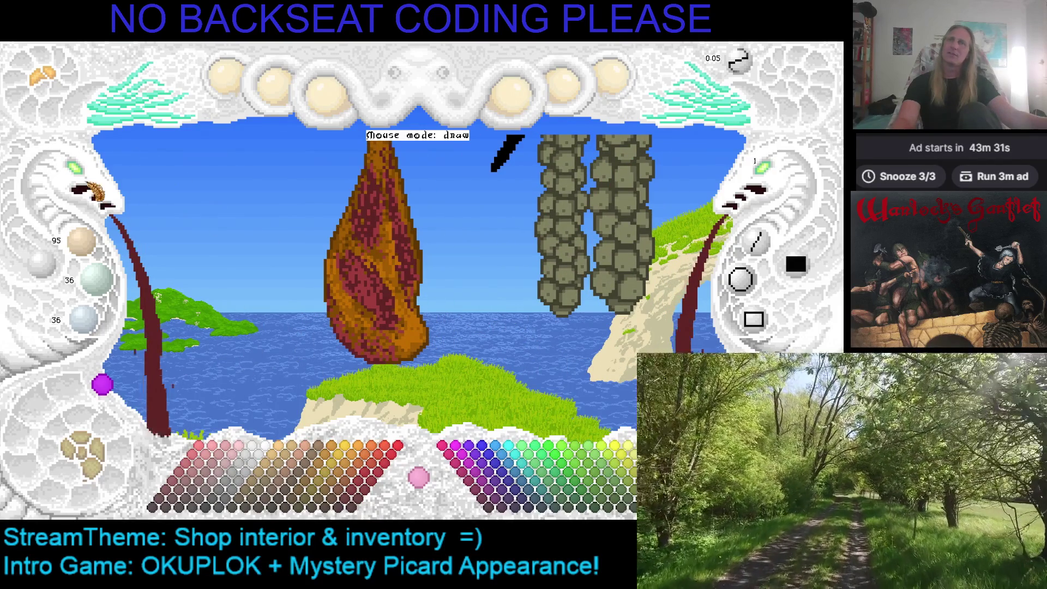
pyautogui.click(90, 185)
pyautogui.scroll(-1, 311, 218)
pyautogui.scroll(1, 311, 246)
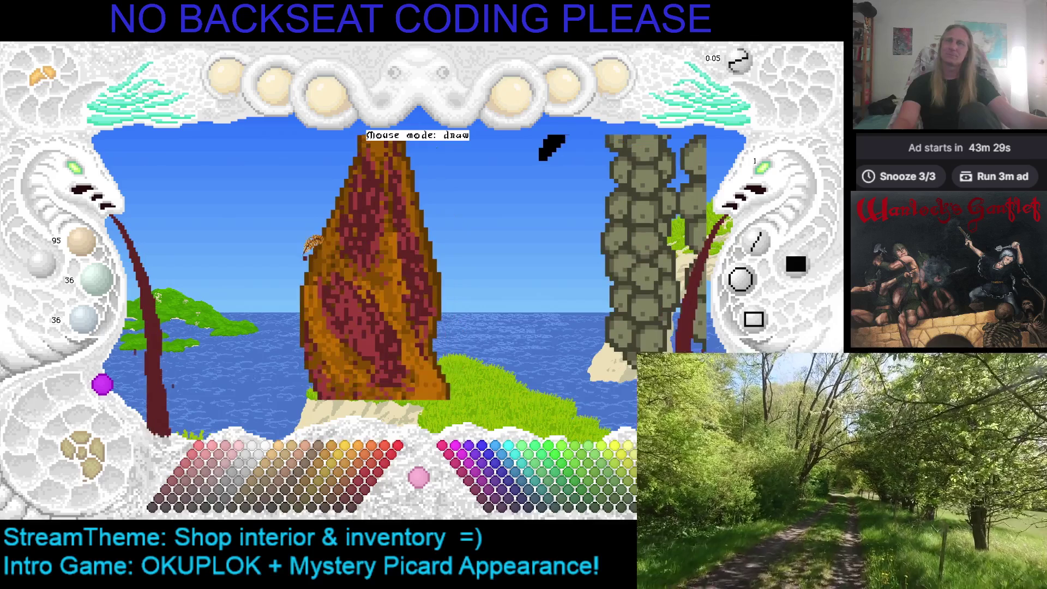
pyautogui.rightClick(361, 291)
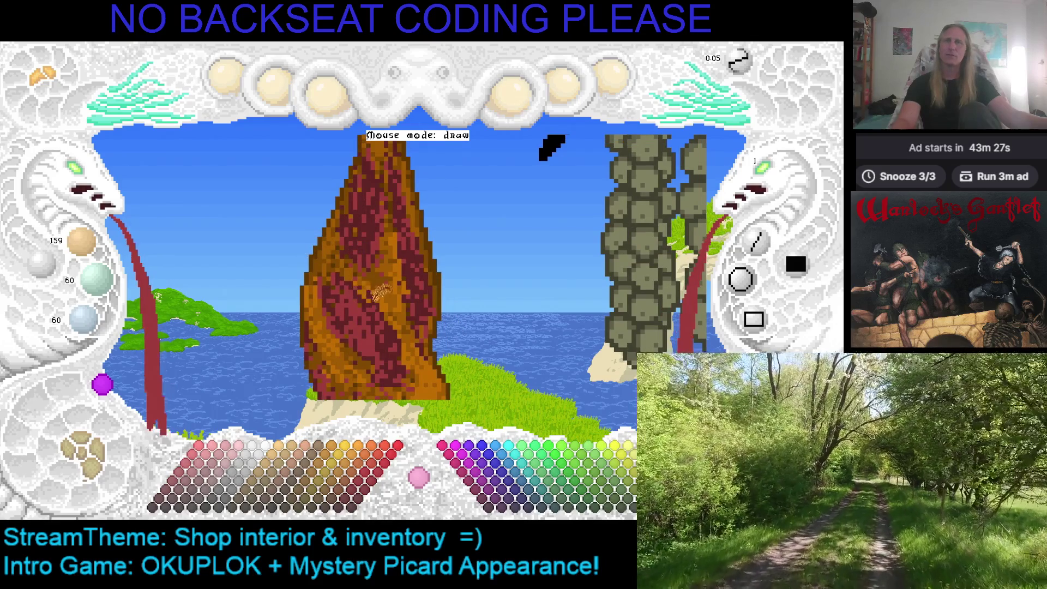
pyautogui.scroll(-1, 380, 293)
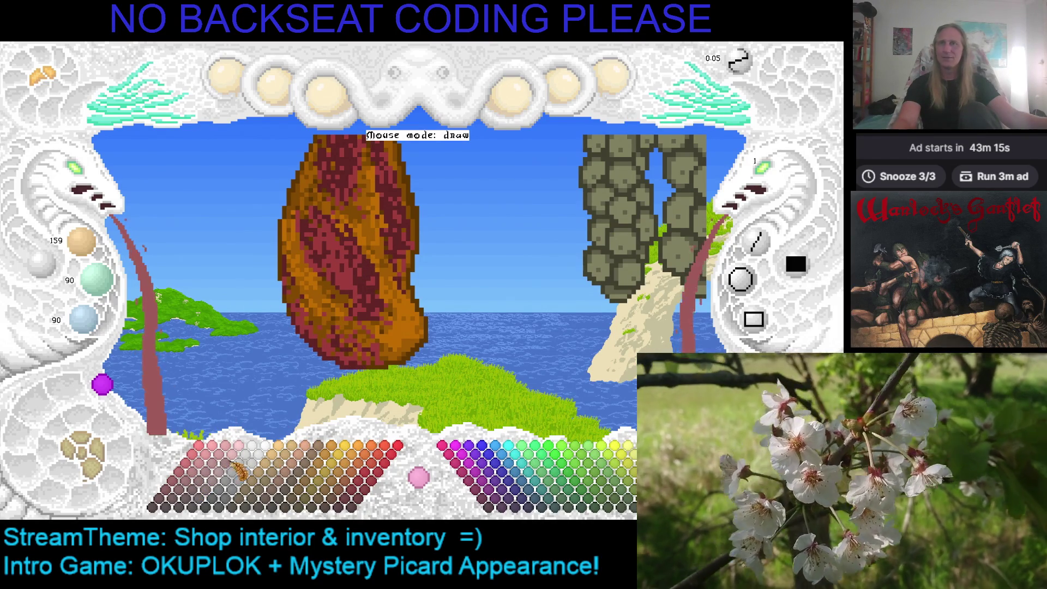
pyautogui.click(189, 497)
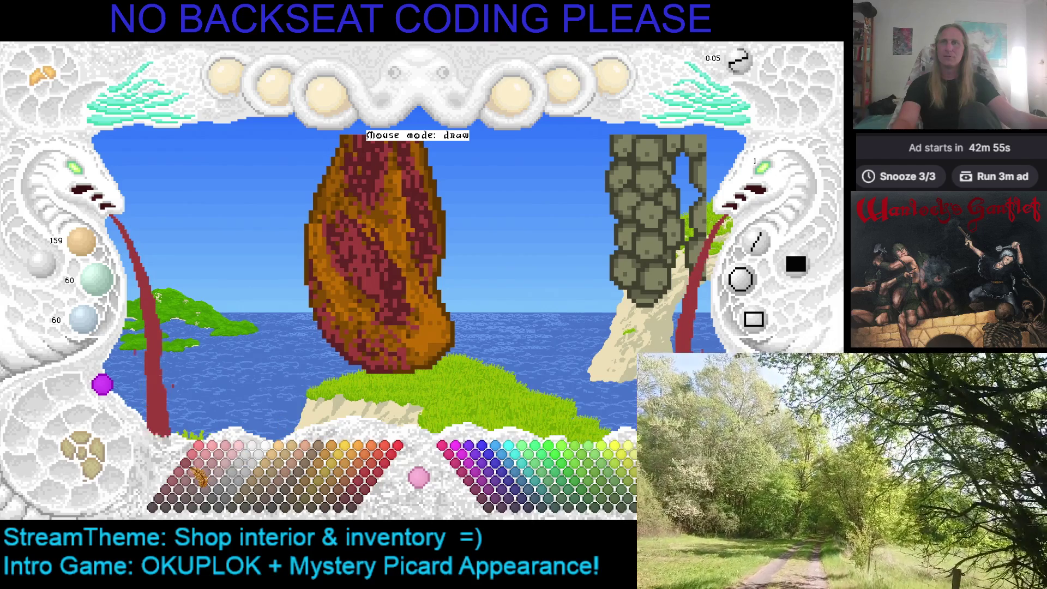
# Paint lighter and darker red streaks across the ham's upper half
pyautogui.click(380, 273)
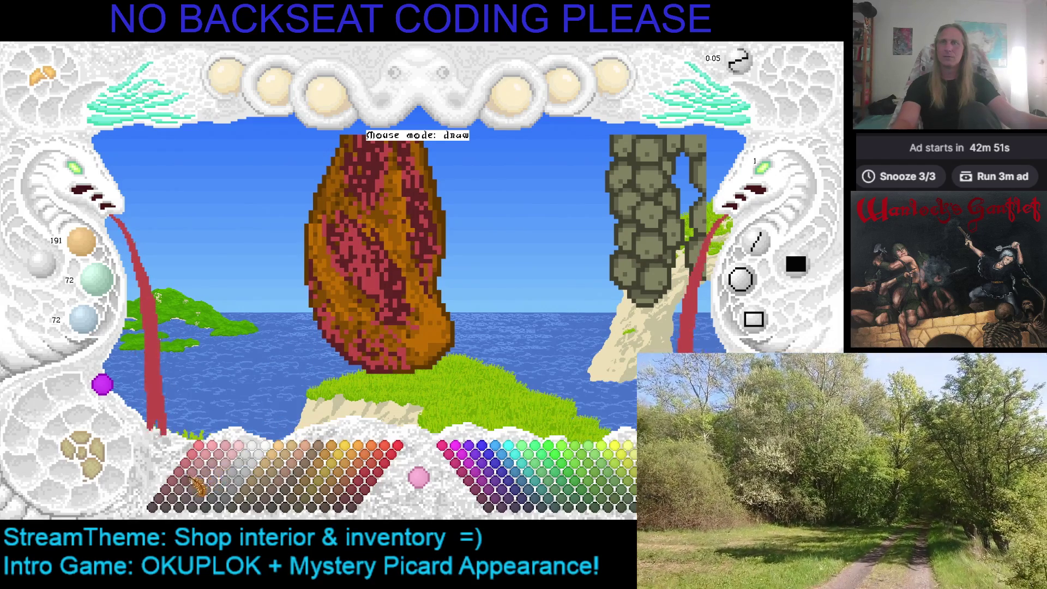
pyautogui.click(188, 484)
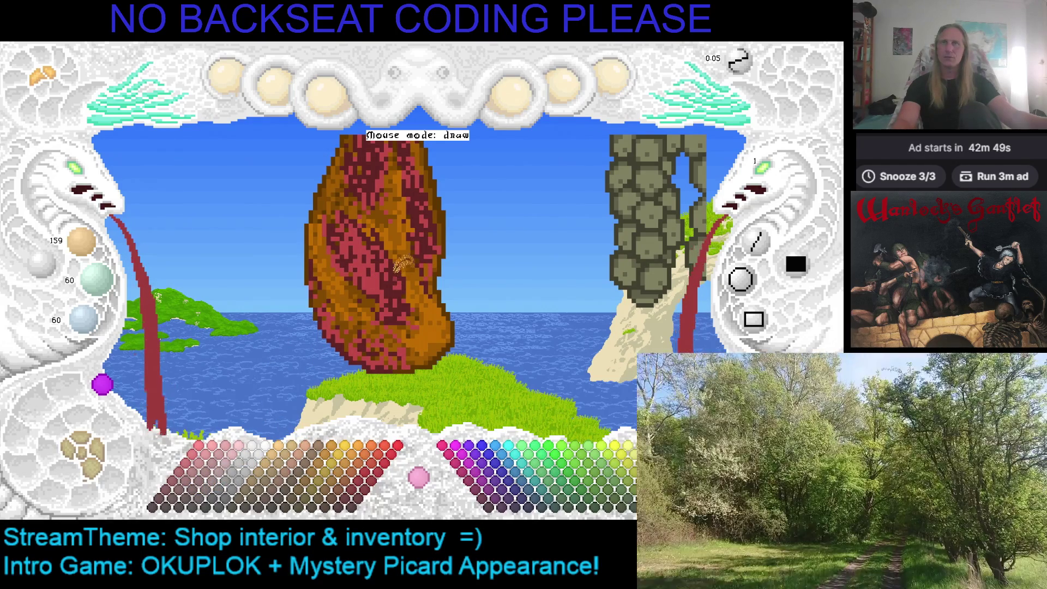
pyautogui.click(400, 259)
pyautogui.scroll(2, 425, 265)
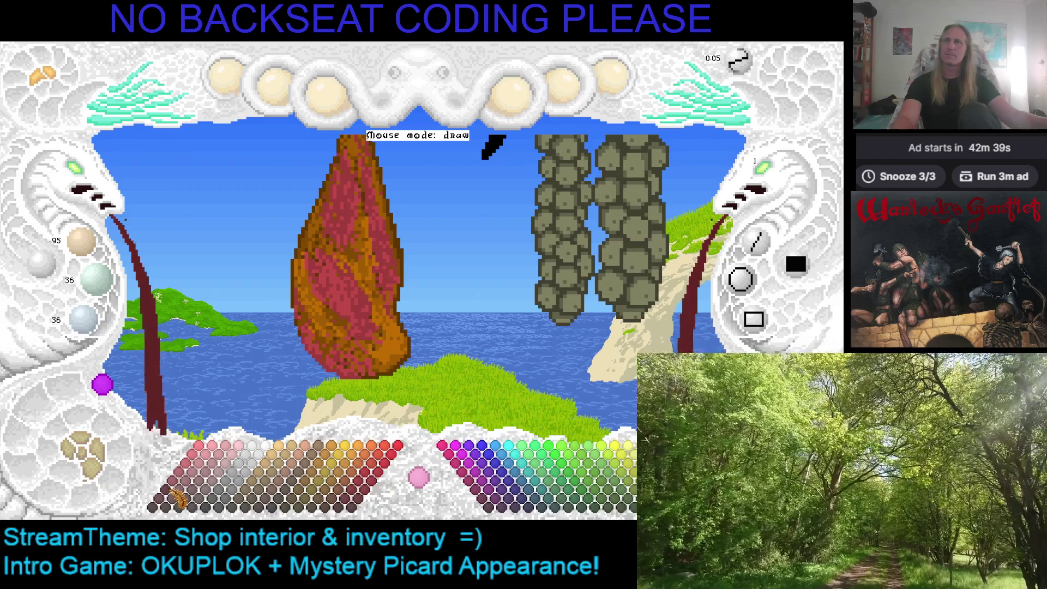
pyautogui.click(371, 285)
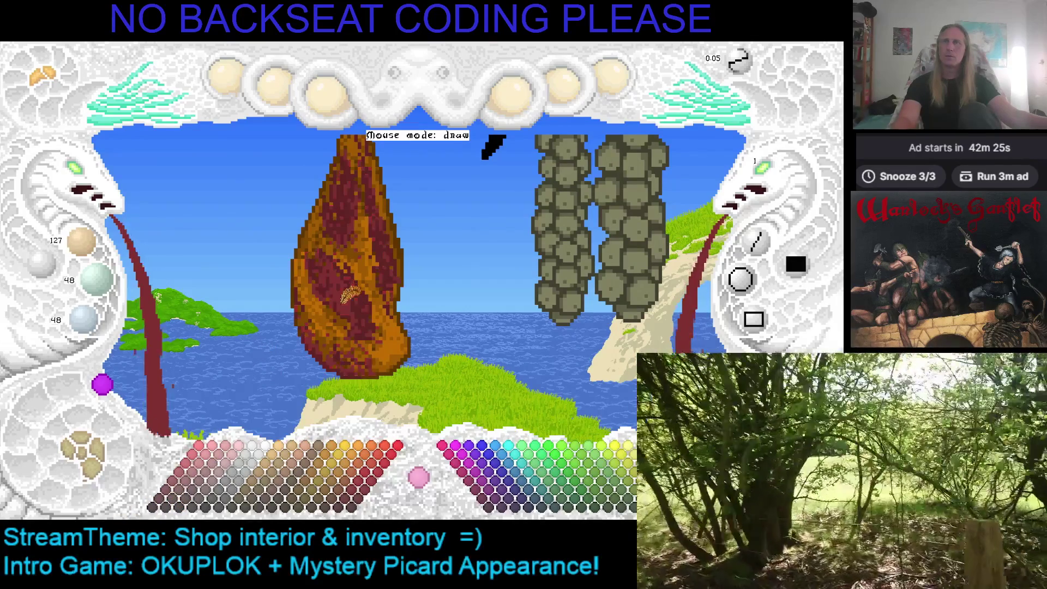
# Pan across the island scene and choose a muted red for shading the ham
pyautogui.moveTo(397, 314); pyautogui.dragTo(364, 326)
pyautogui.moveTo(111, 204)
pyautogui.mouseDown()
pyautogui.moveTo(82, 175)
pyautogui.moveTo(468, 216)
pyautogui.moveTo(426, 252)
pyautogui.moveTo(409, 232)
pyautogui.moveTo(450, 236)
pyautogui.moveTo(424, 230)
pyautogui.moveTo(388, 248)
pyautogui.mouseUp()
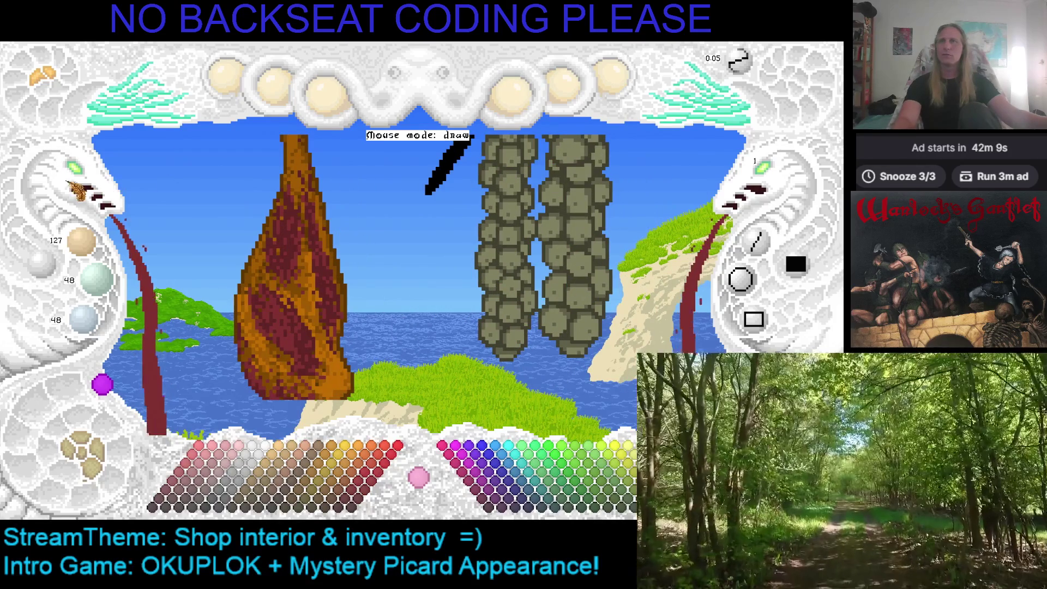
pyautogui.click(210, 483)
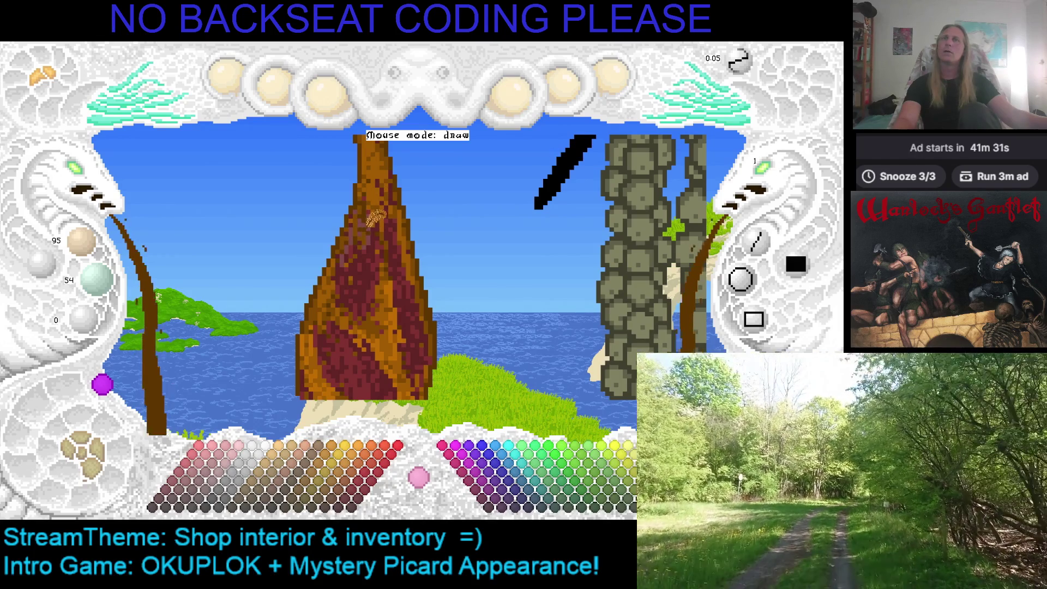
# Blend lighter pinkish tones into the ham's red marbling and save the sprite
pyautogui.rightClick(372, 218)
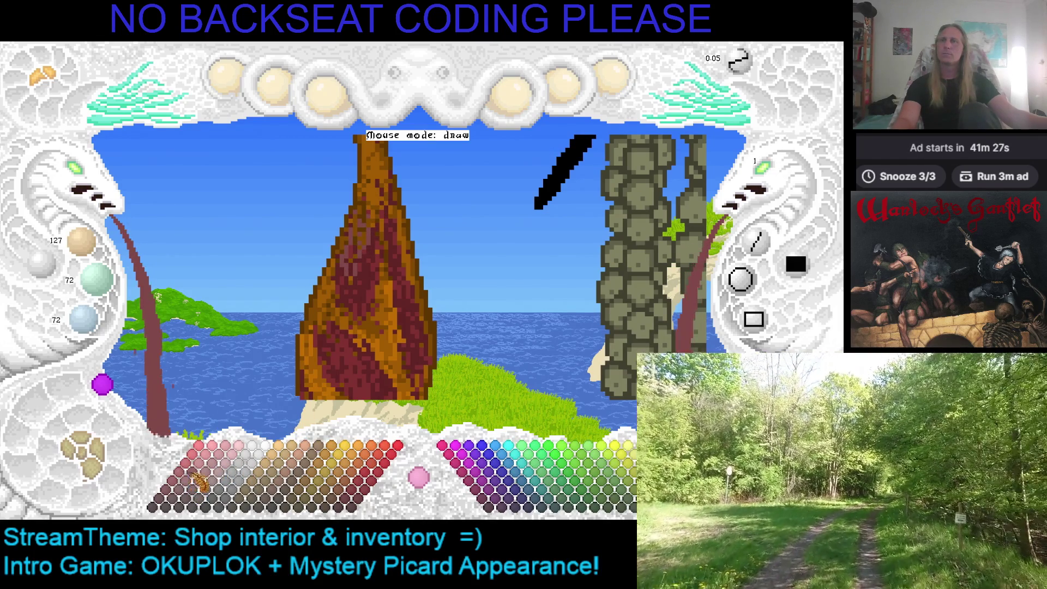
pyautogui.click(191, 481)
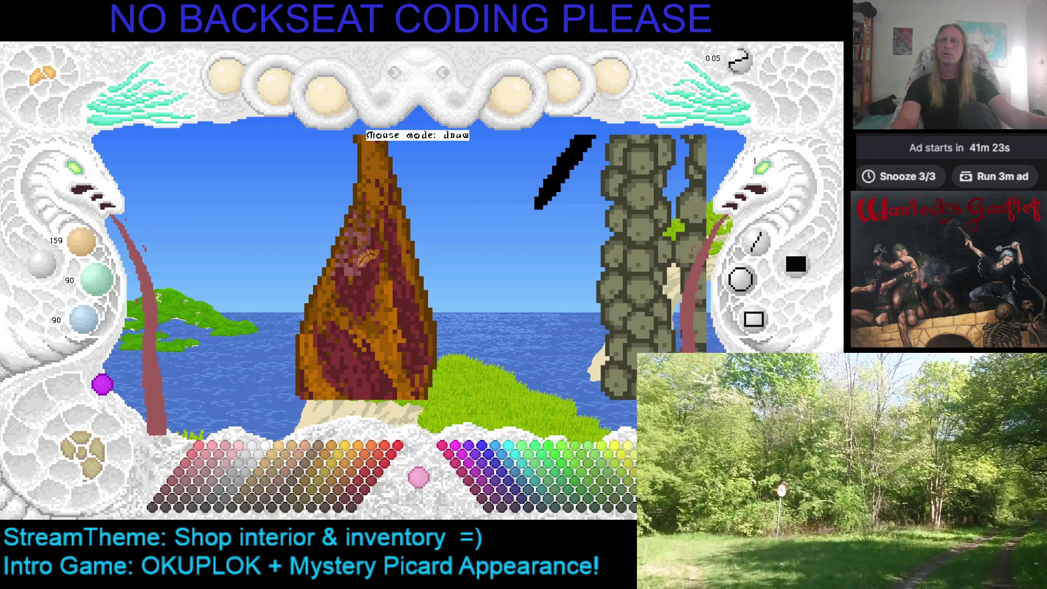
pyautogui.rightClick(376, 256)
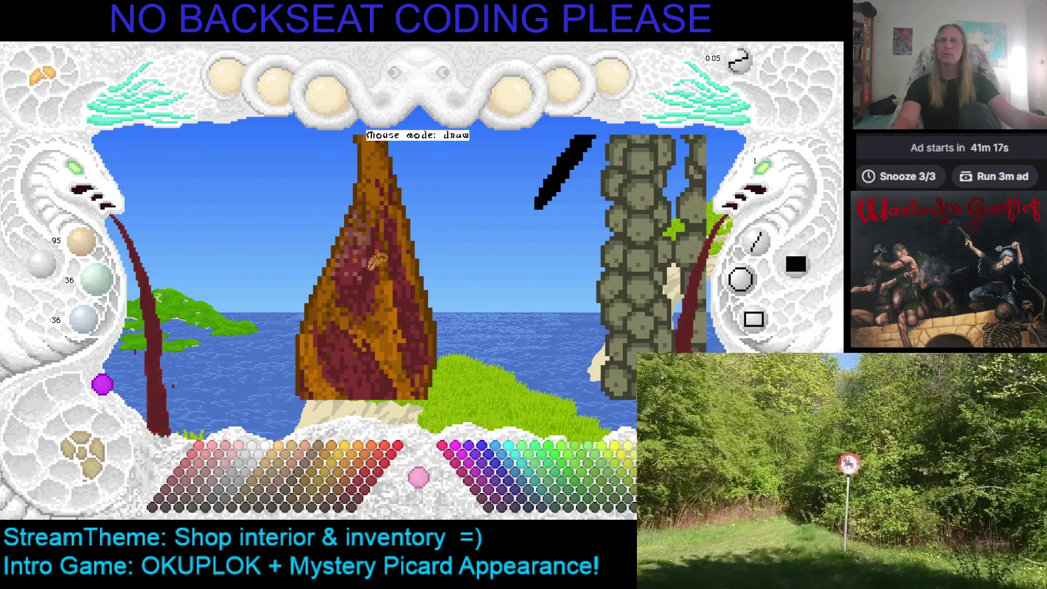
pyautogui.rightClick(352, 276)
pyautogui.hotkey('ctrl', 's')
# Rotate the ham to other angles, sampling its mid red and light pink, ending on rose red 159/90/90
pyautogui.press('Right')
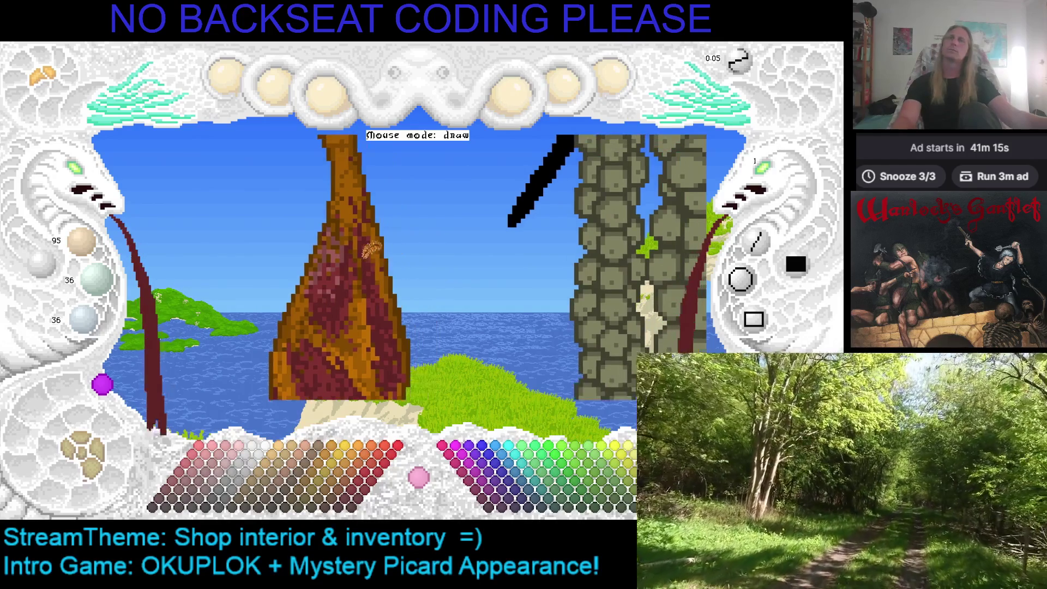
pyautogui.rightClick(352, 243)
pyautogui.press('Up')
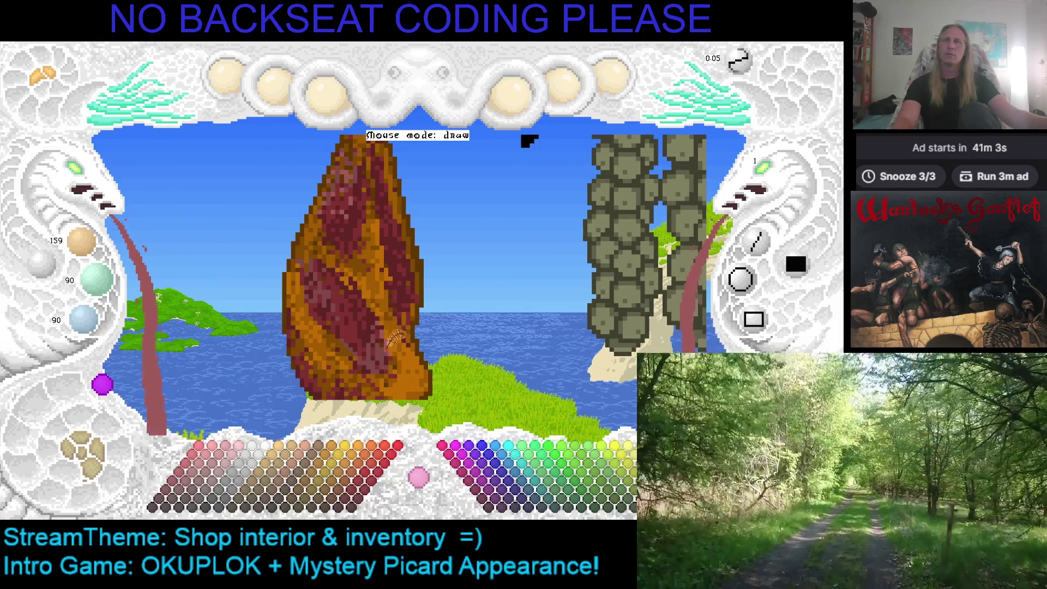
pyautogui.rightClick(390, 338)
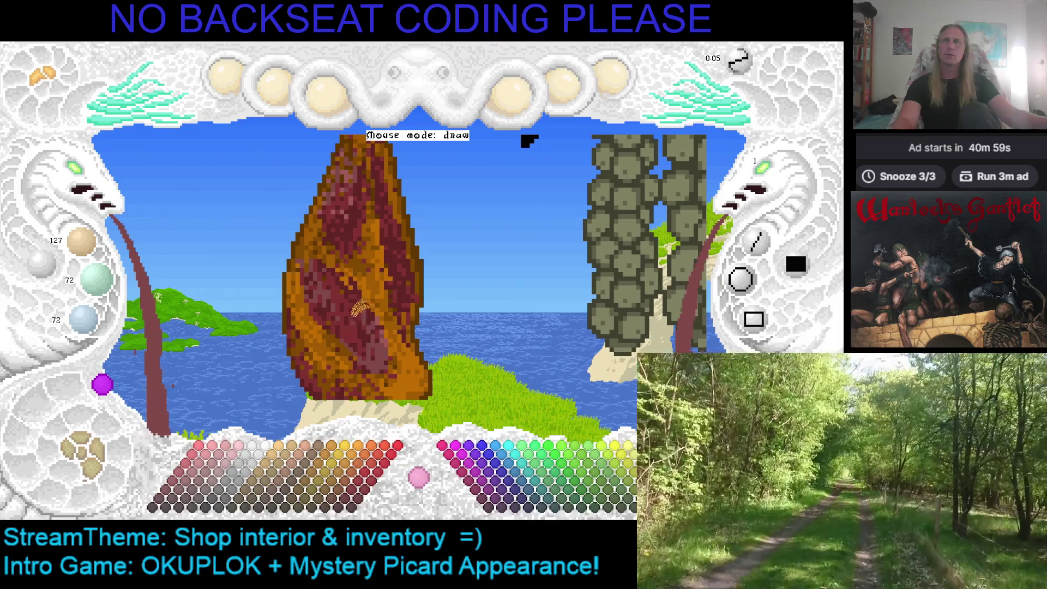
pyautogui.rightClick(359, 188)
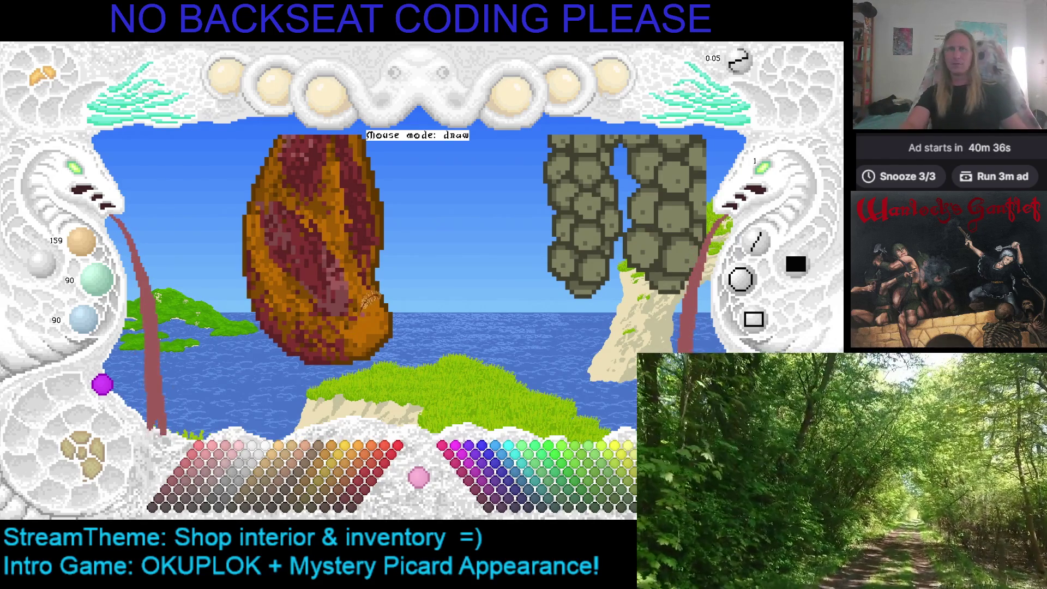
# Rotate the ham, mottle it with sampled dark and mid reds, save, and end on dark maroon 95/36/36
pyautogui.moveTo(363, 308); pyautogui.dragTo(467, 335)
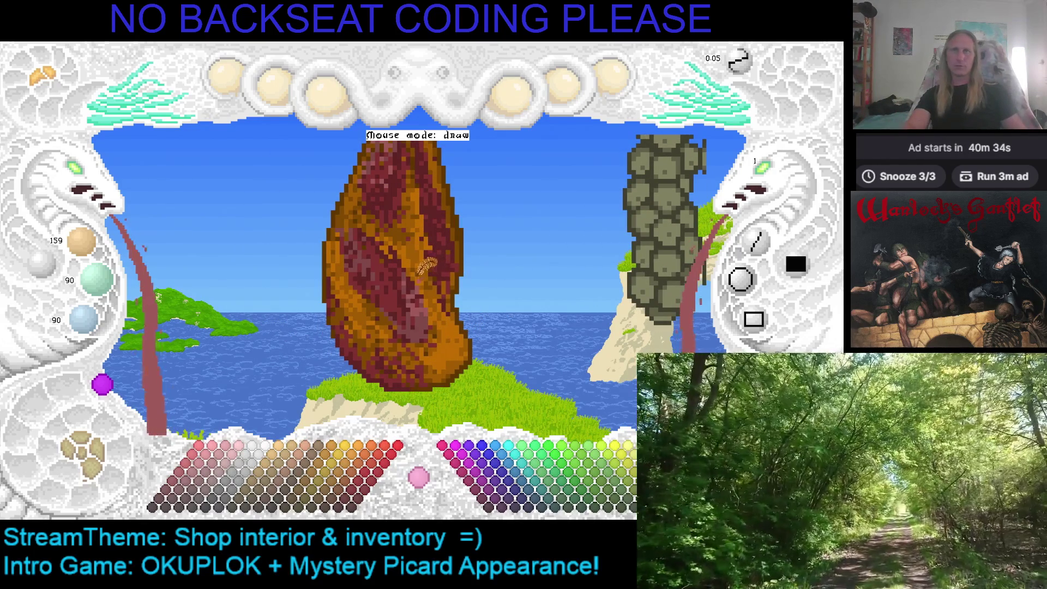
pyautogui.scroll(-3, 420, 270)
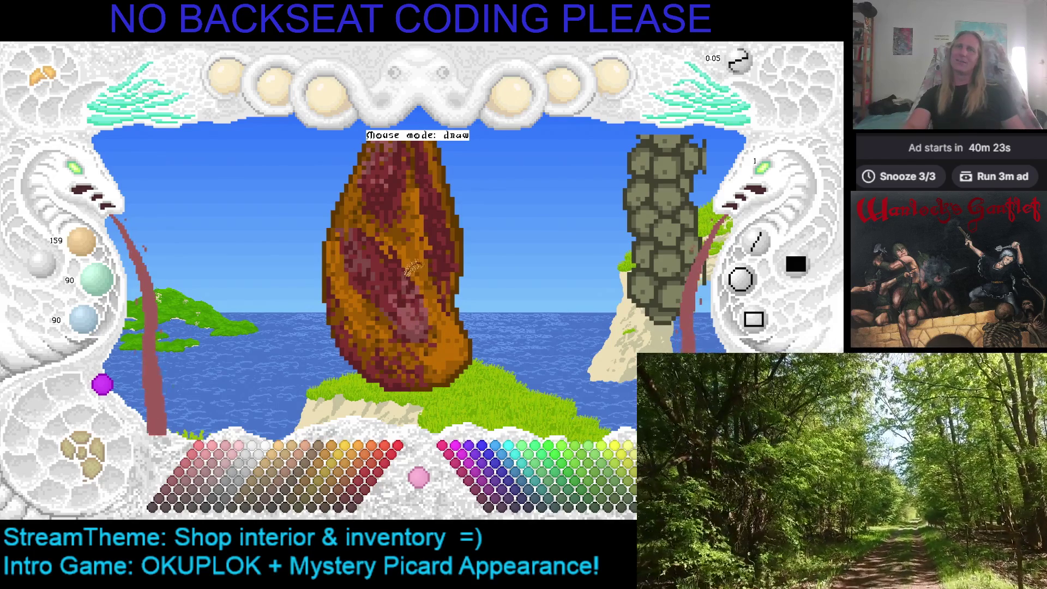
pyautogui.rightClick(403, 270)
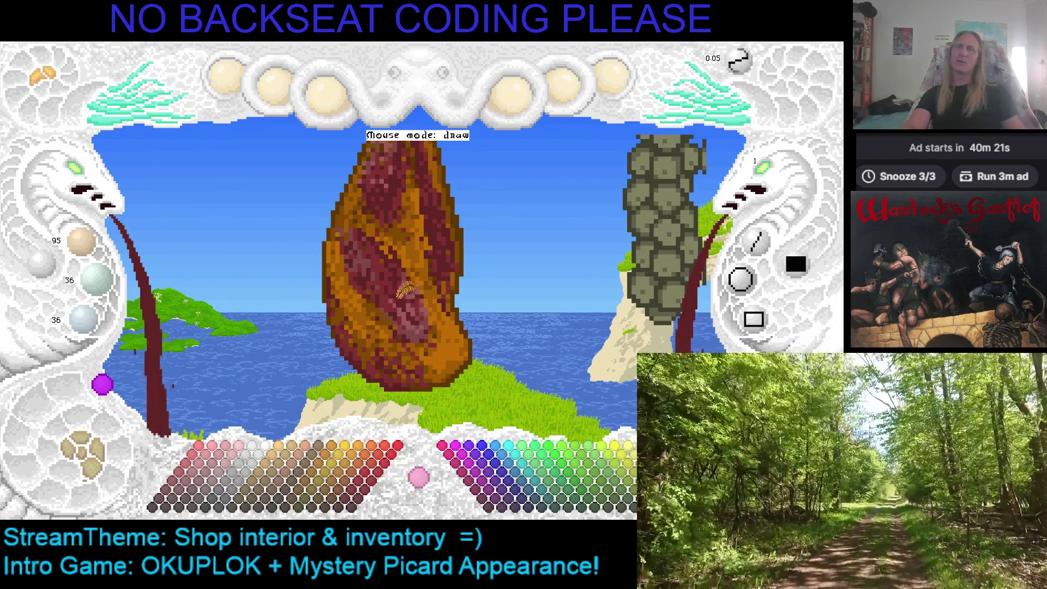
pyautogui.rightClick(400, 267)
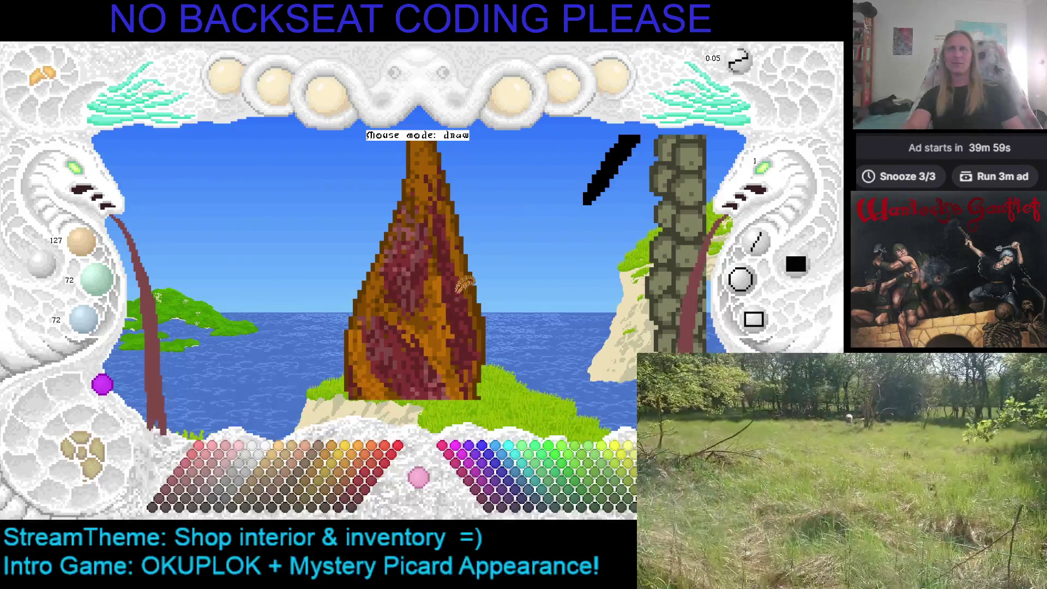
pyautogui.hotkey('ctrl', 's')
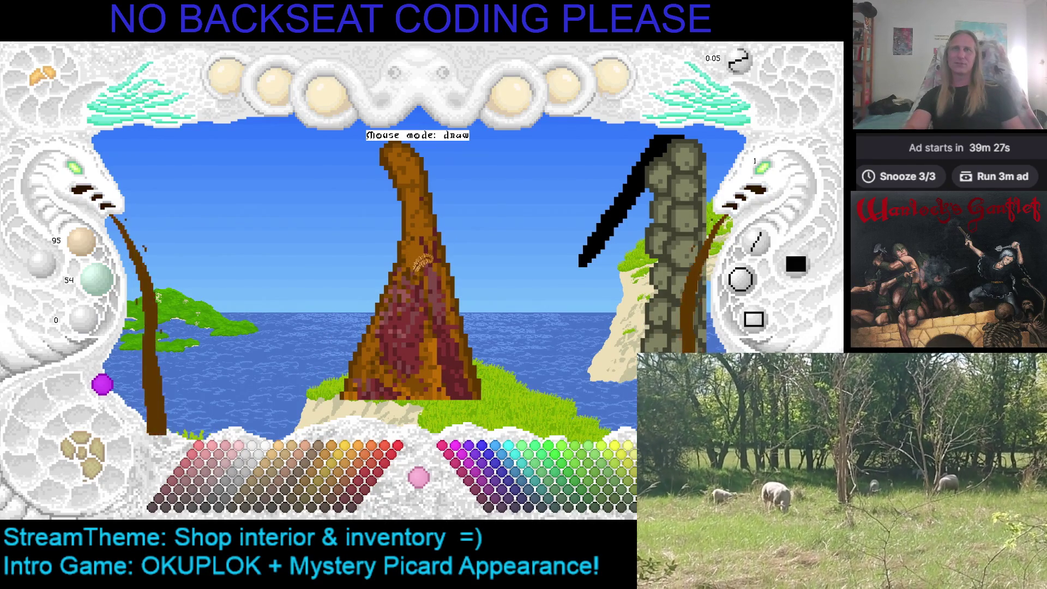
pyautogui.rightClick(418, 246)
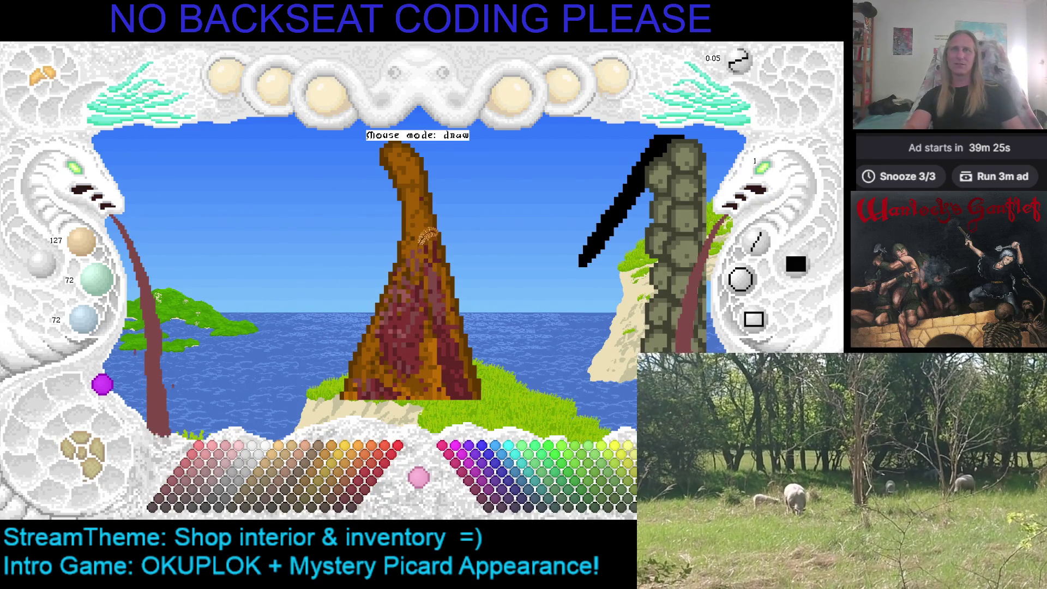
pyautogui.rightClick(421, 267)
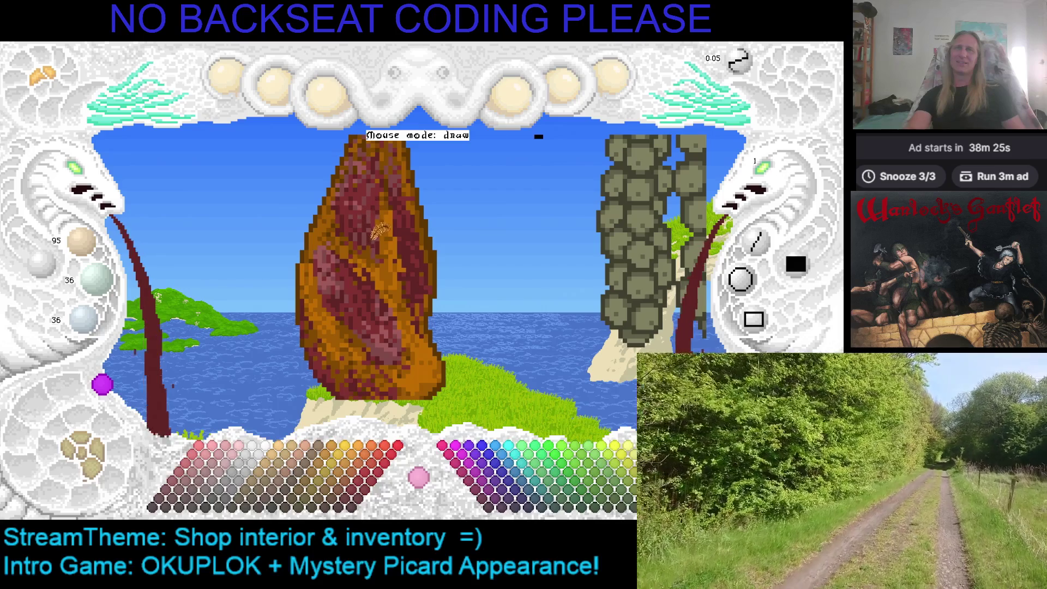
# Save the sprite twice and sample the ham's light pink and dark red tones
pyautogui.hotkey('ctrl', 's')
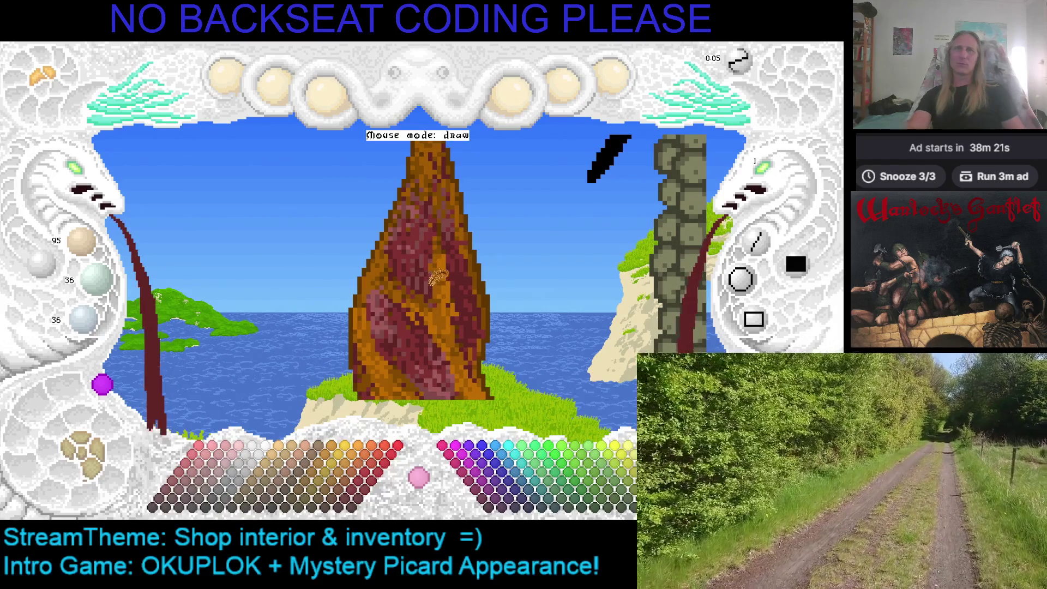
pyautogui.hotkey('ctrl', 's')
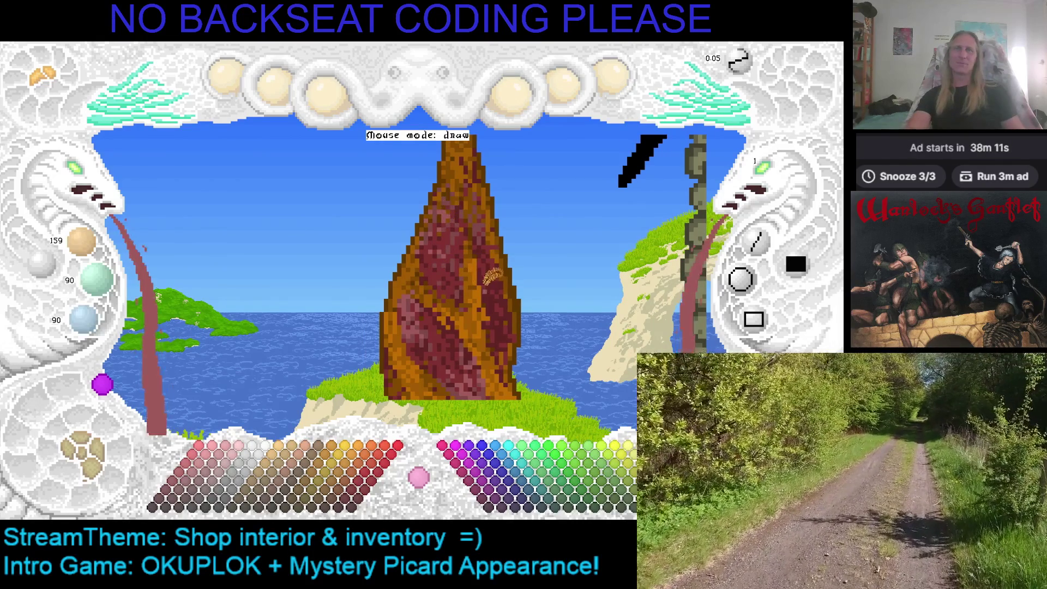
pyautogui.rightClick(493, 213)
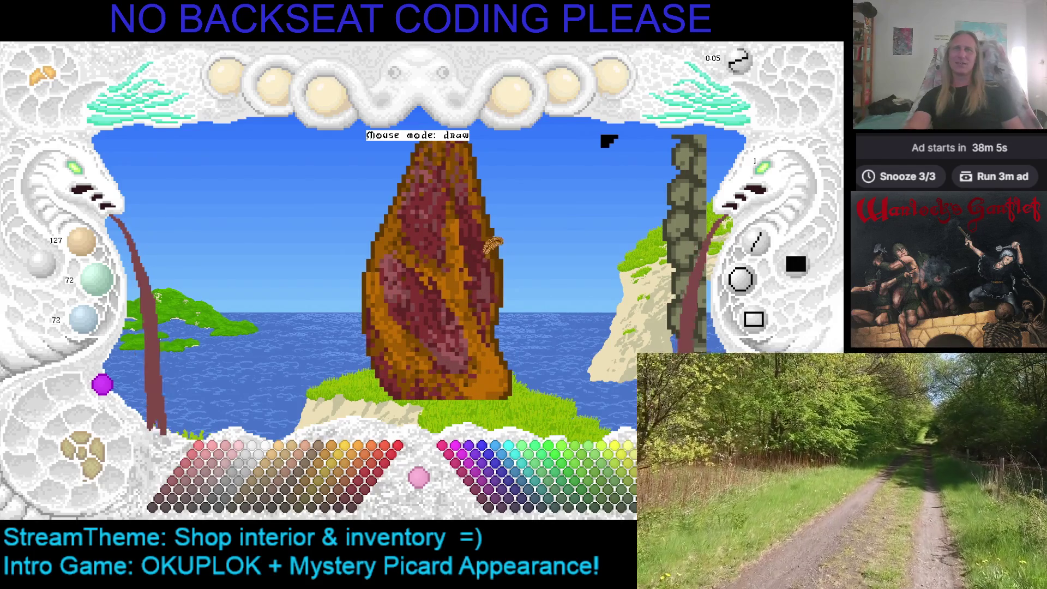
pyautogui.rightClick(469, 213)
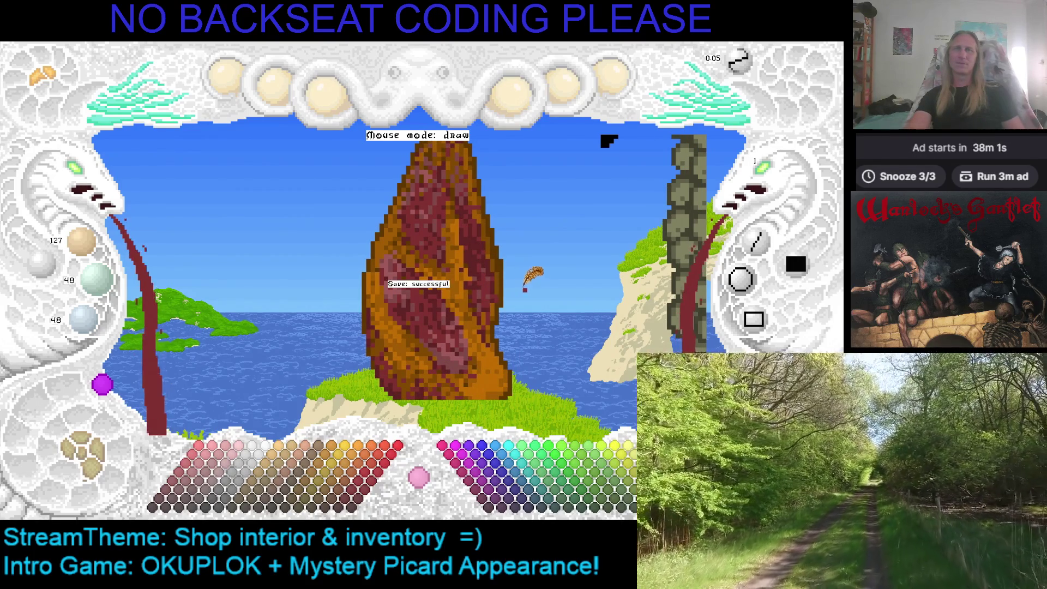
# Cycle through the sprite's rotation views and switch the paint colour with the R key
pyautogui.scroll(-1, 493, 284)
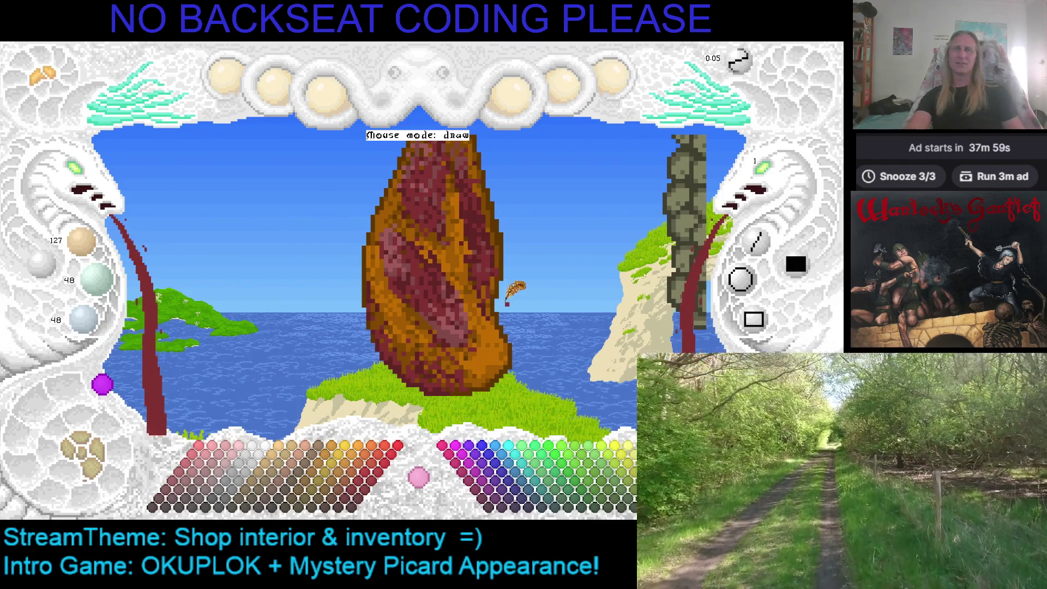
pyautogui.scroll(-1, 515, 294)
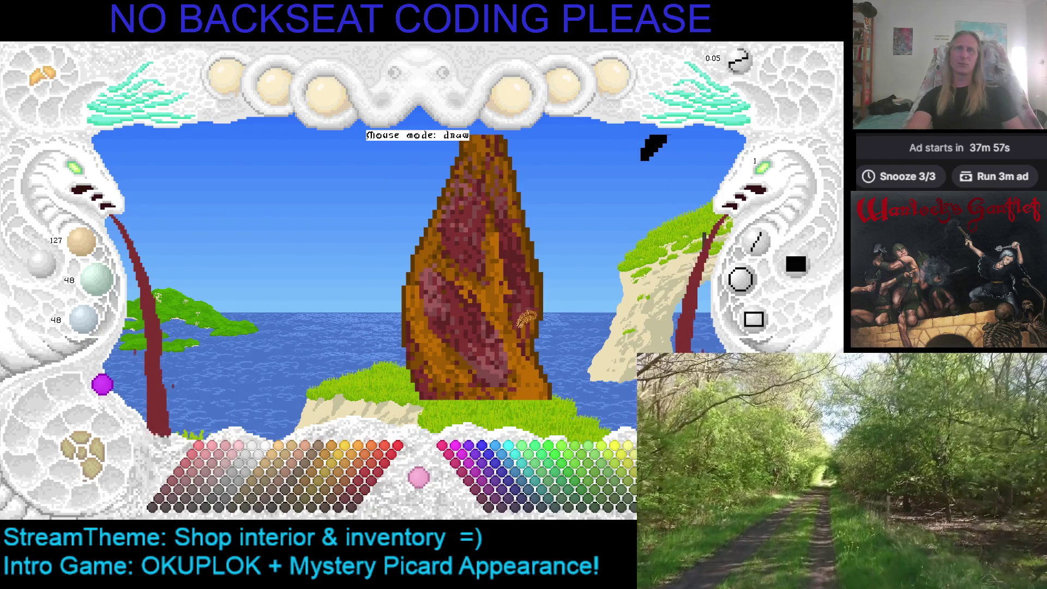
pyautogui.scroll(-1, 556, 311)
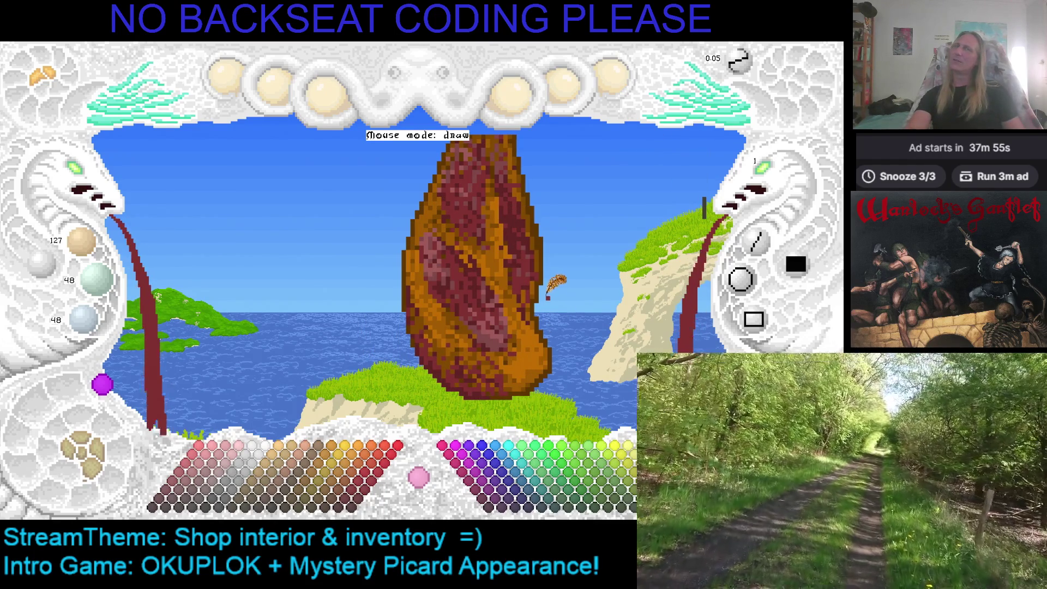
pyautogui.scroll(-2, 507, 234)
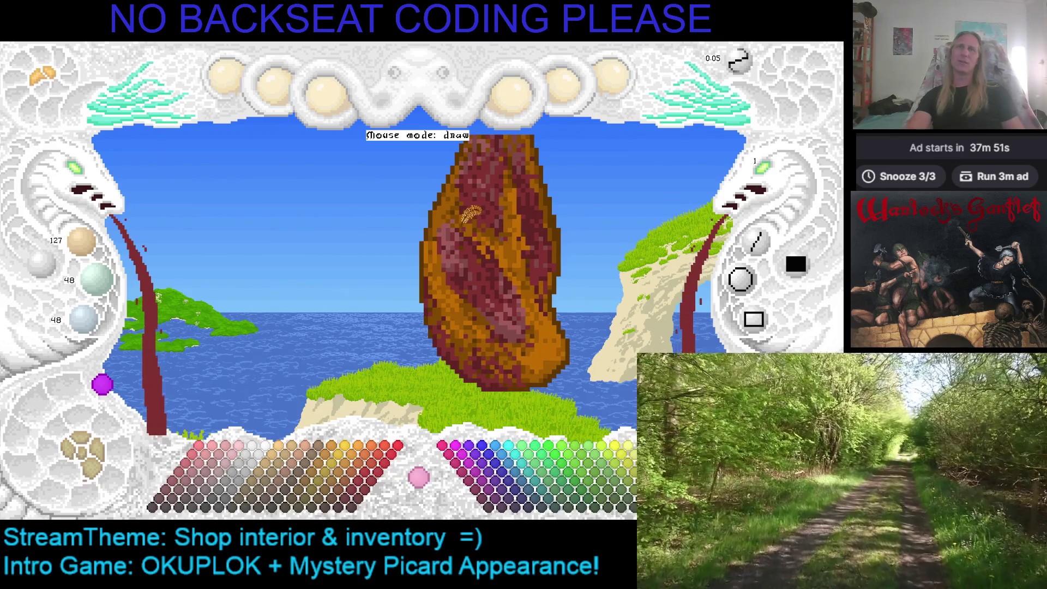
pyautogui.press('r')
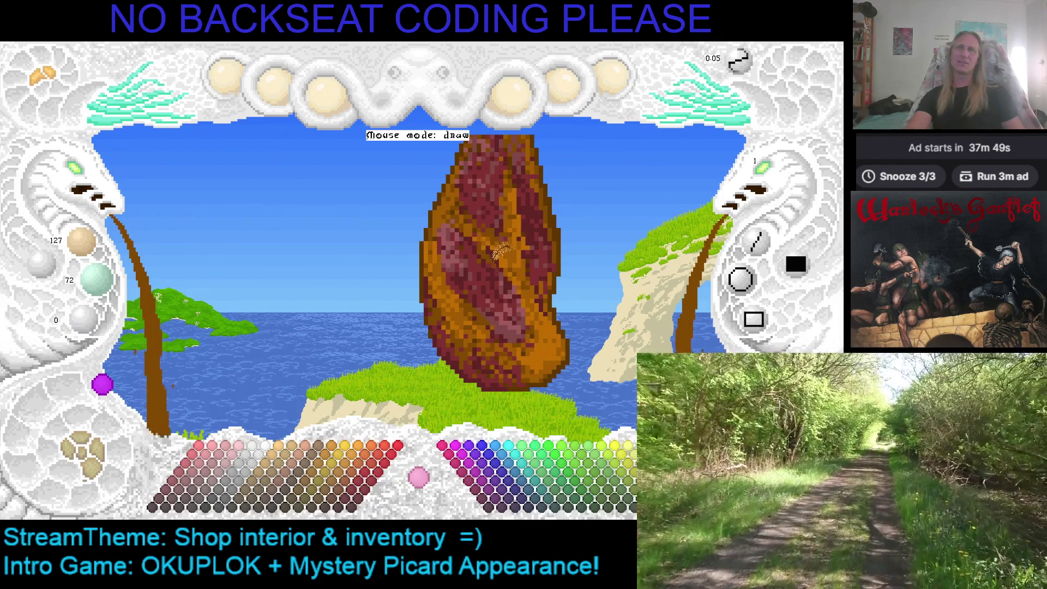
# Lighten and then slightly darken the brush colour with the colour keys, toward dusty rose (127, 72, 72)
pyautogui.press('r')
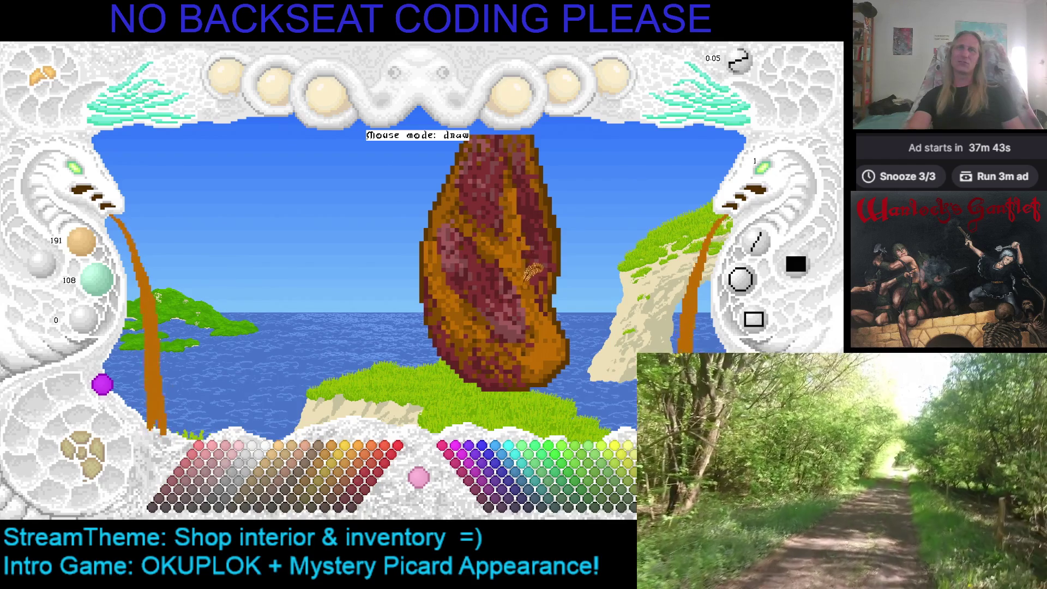
pyautogui.press('f')
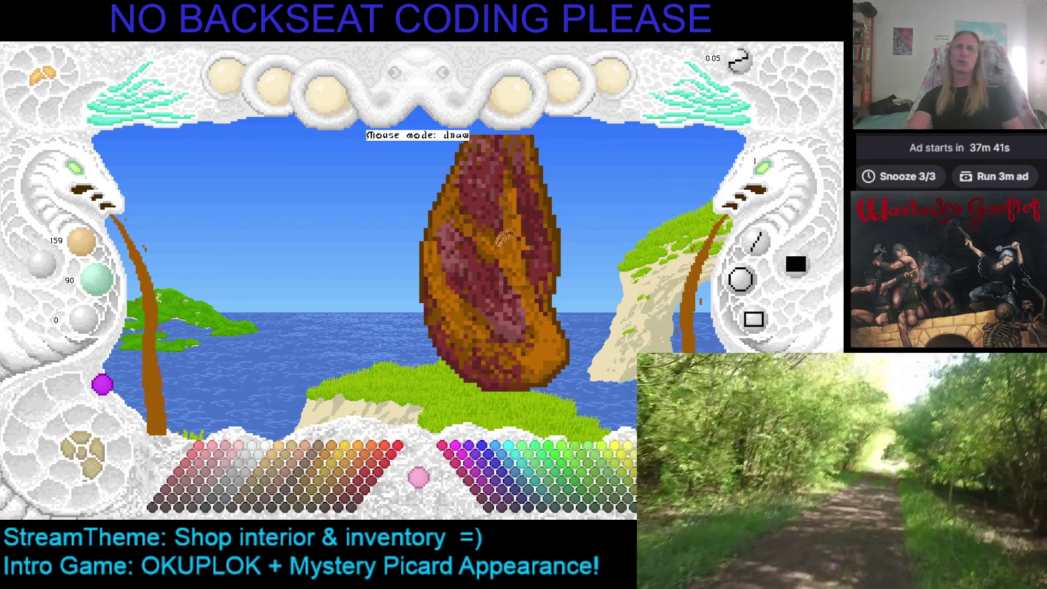
pyautogui.scroll(1, 522, 251)
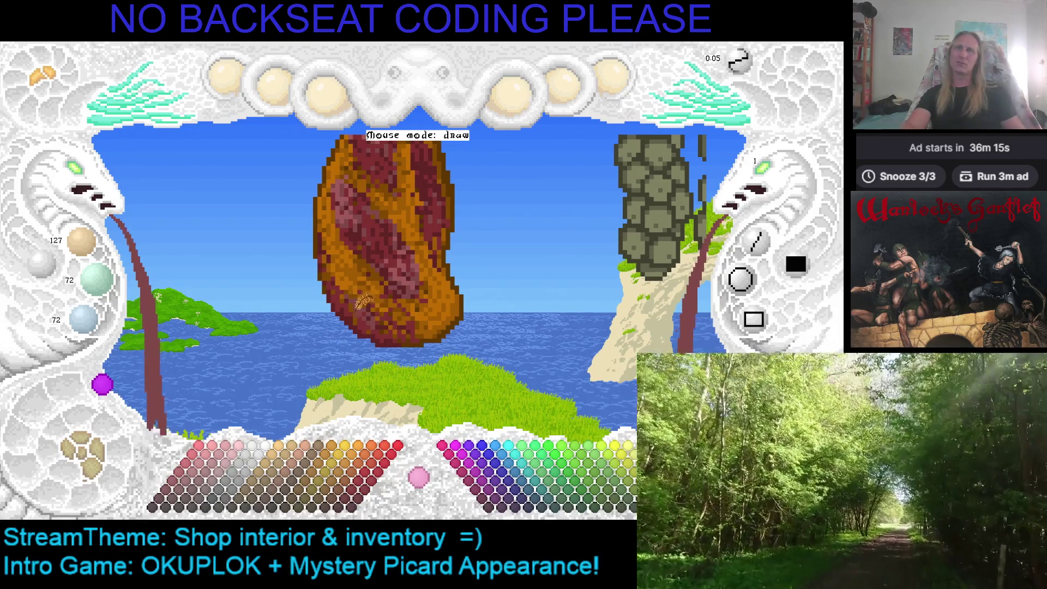
# Sample the ham's colours and step the brush lighter to orange-brown (159, 90, 0)
pyautogui.rightClick(355, 303)
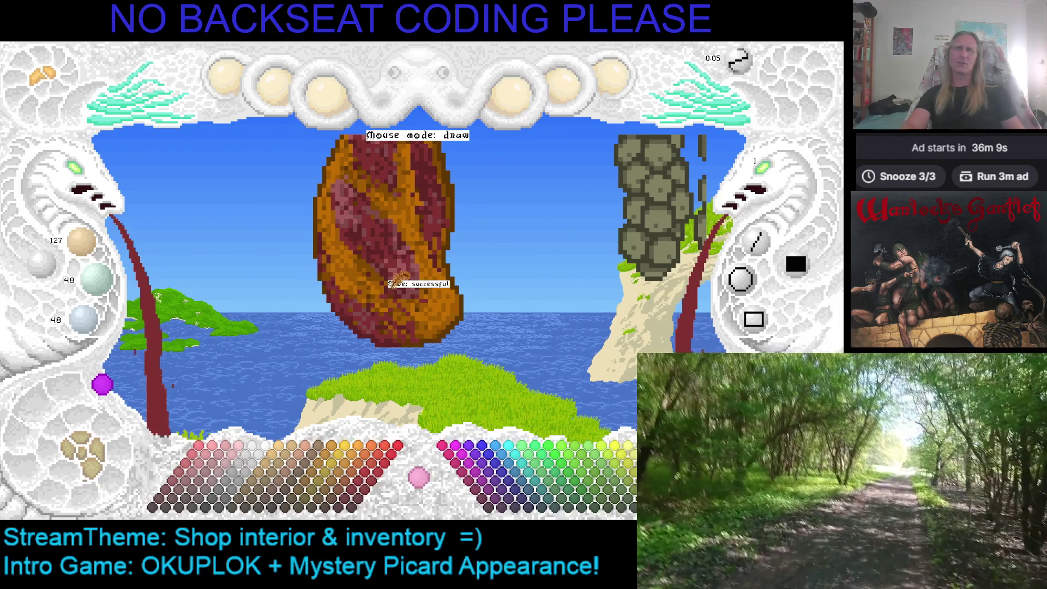
pyautogui.press('Left')
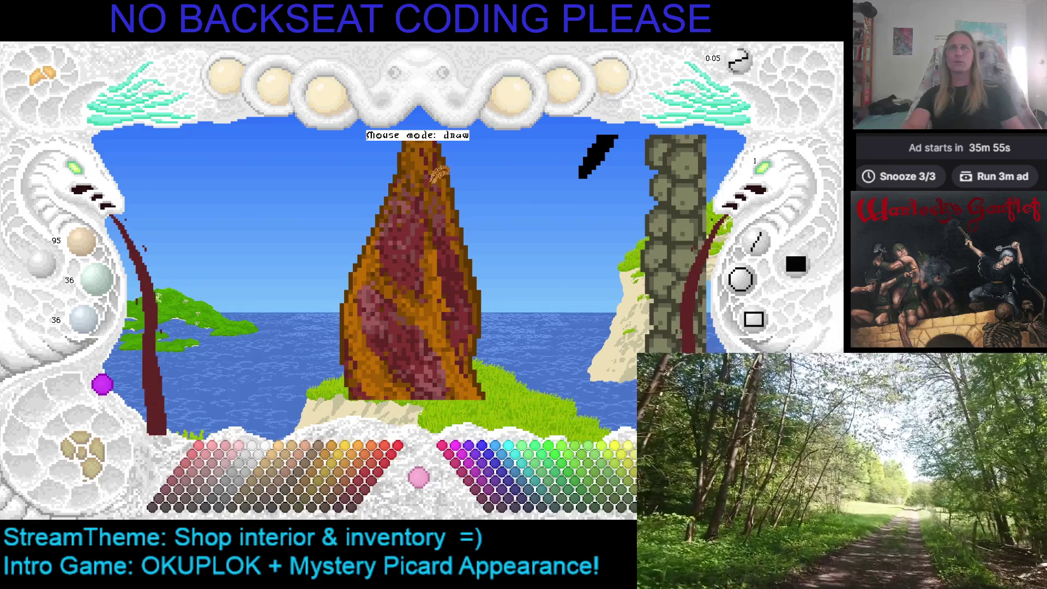
pyautogui.rightClick(439, 173)
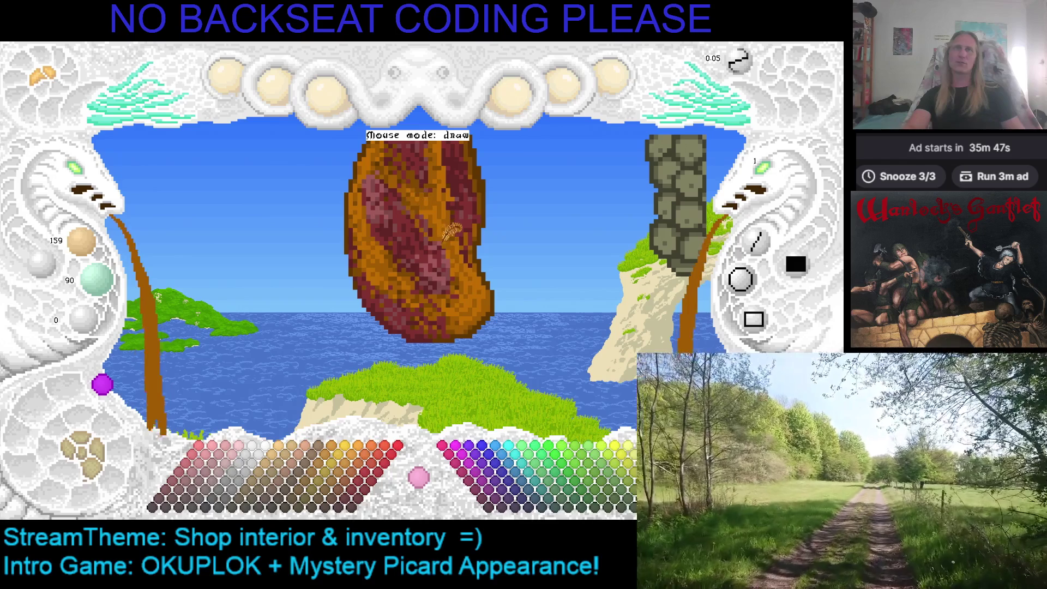
pyautogui.rightClick(451, 224)
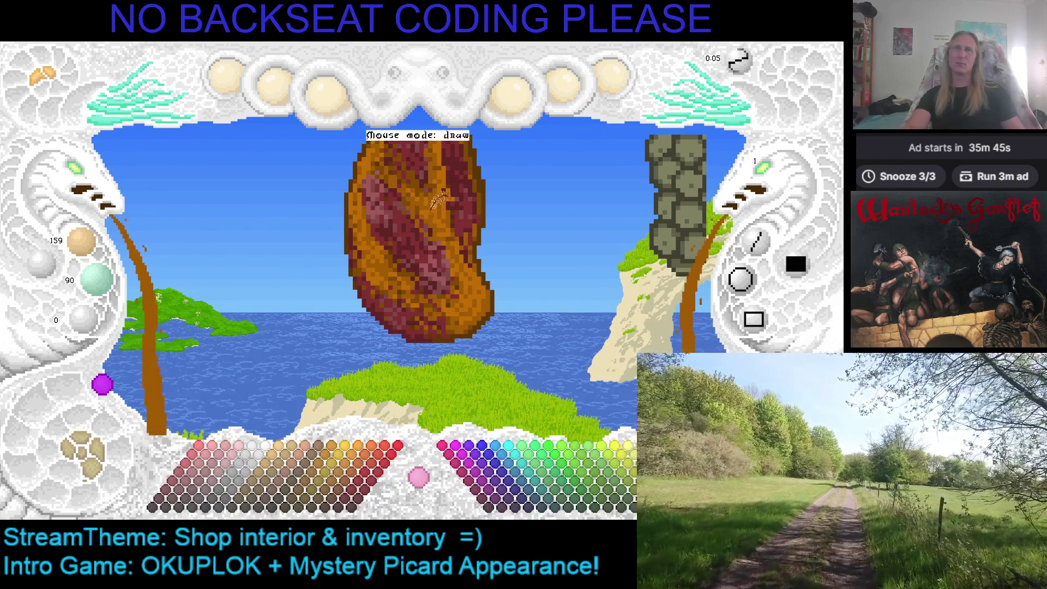
pyautogui.rightClick(428, 198)
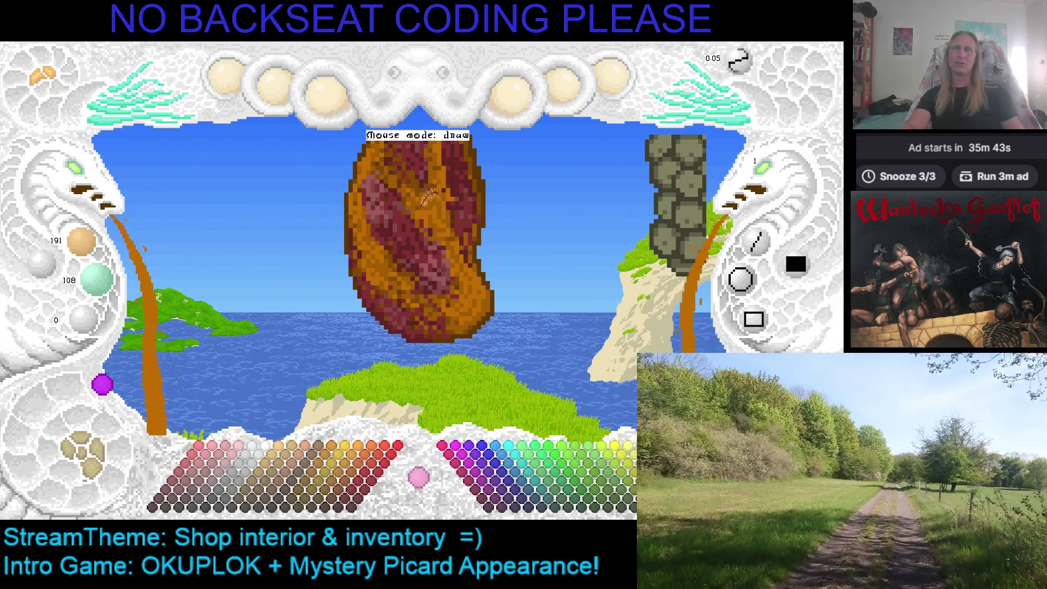
pyautogui.rightClick(427, 195)
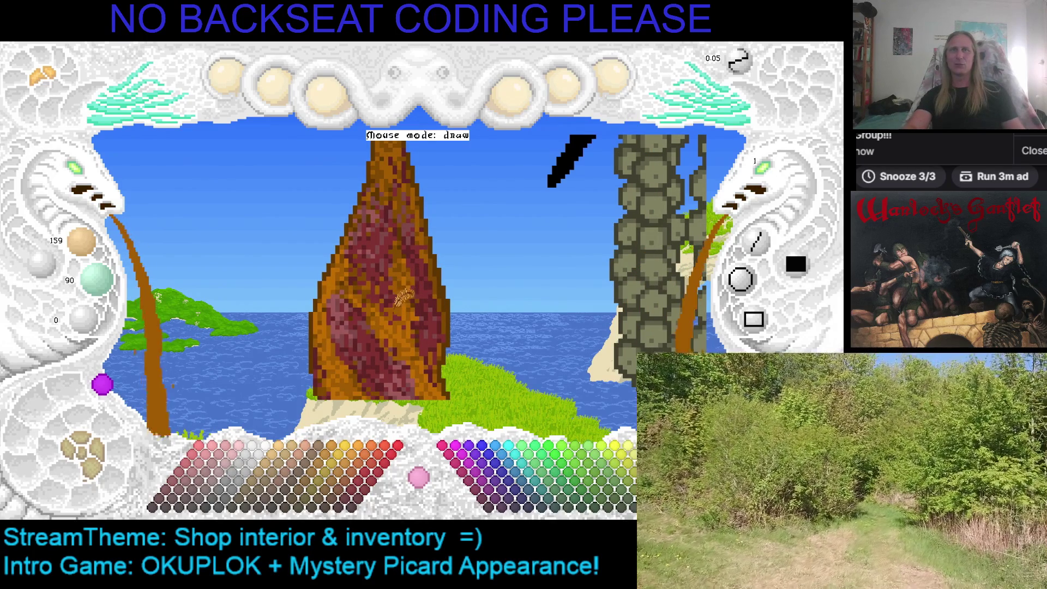
# Save the shaded ham sprite twice until it succeeds, then switch to the browser
pyautogui.hotkey('ctrl', 's')
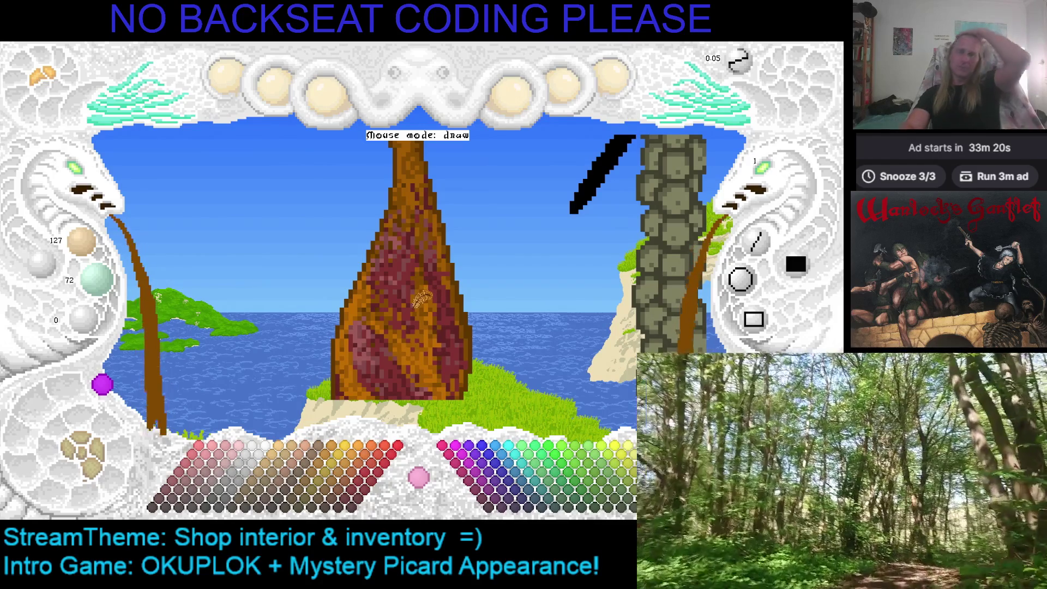
pyautogui.hotkey('ctrl', 's')
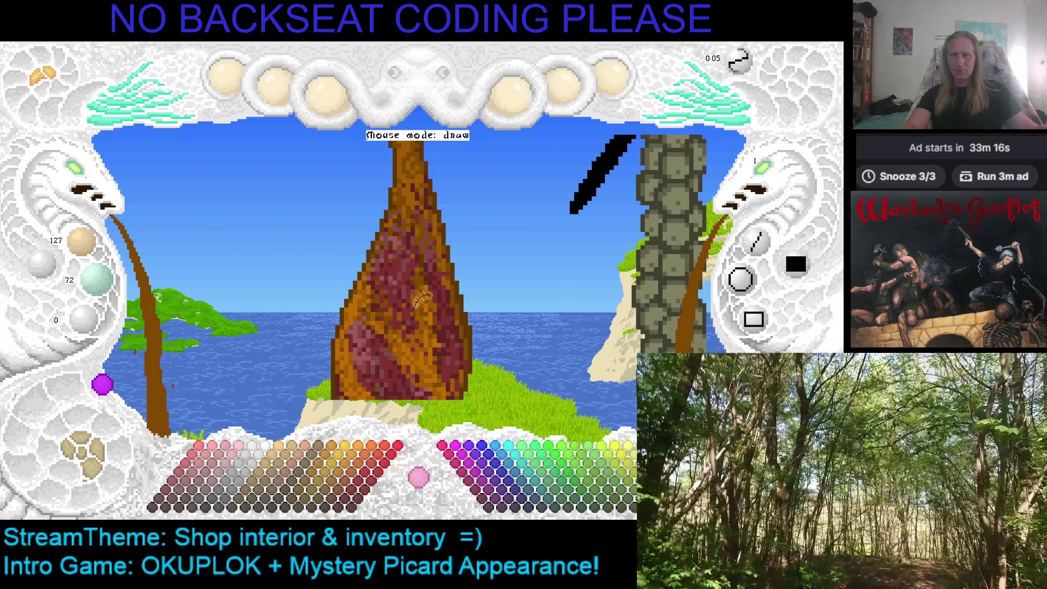
pyautogui.press('Escape')
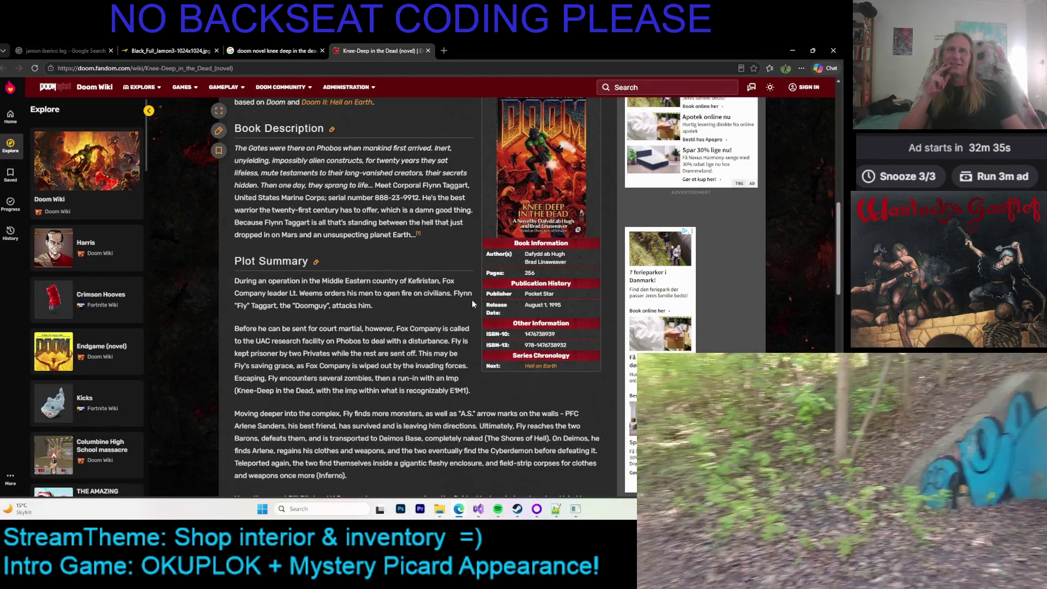
# Enlarge the Knee-Deep in the Dead cover image and open it in a new tab
pyautogui.scroll(2, 439, 253)
pyautogui.click(528, 200)
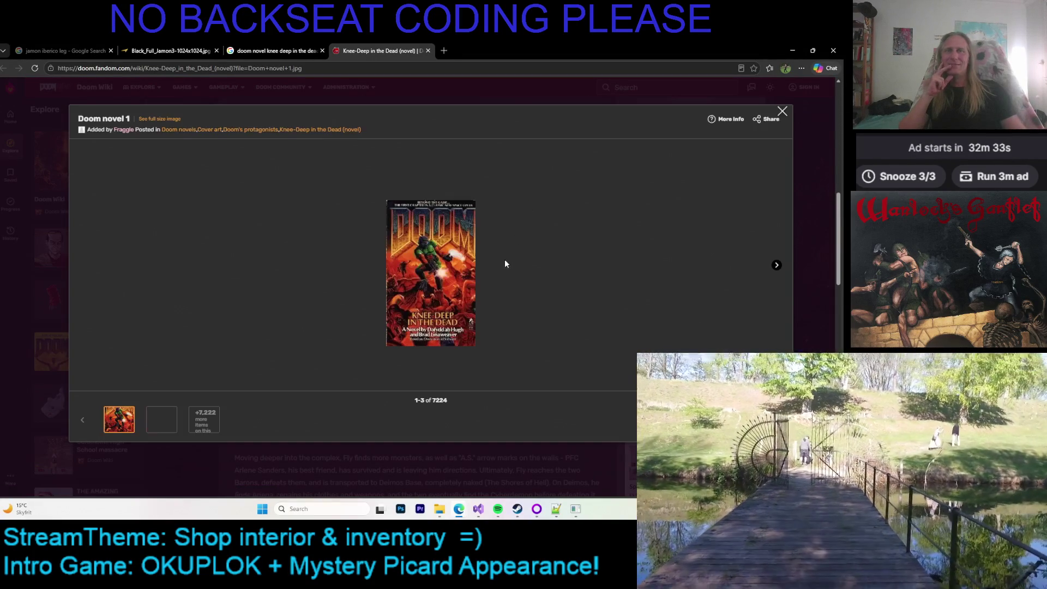
pyautogui.scroll(2, 432, 263)
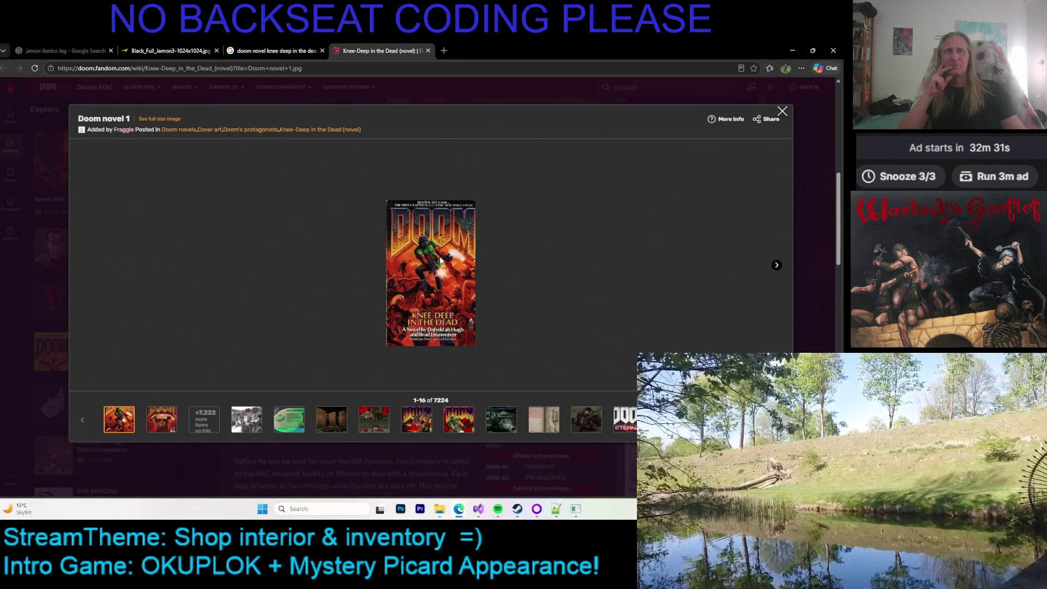
pyautogui.rightClick(420, 257)
pyautogui.click(471, 263)
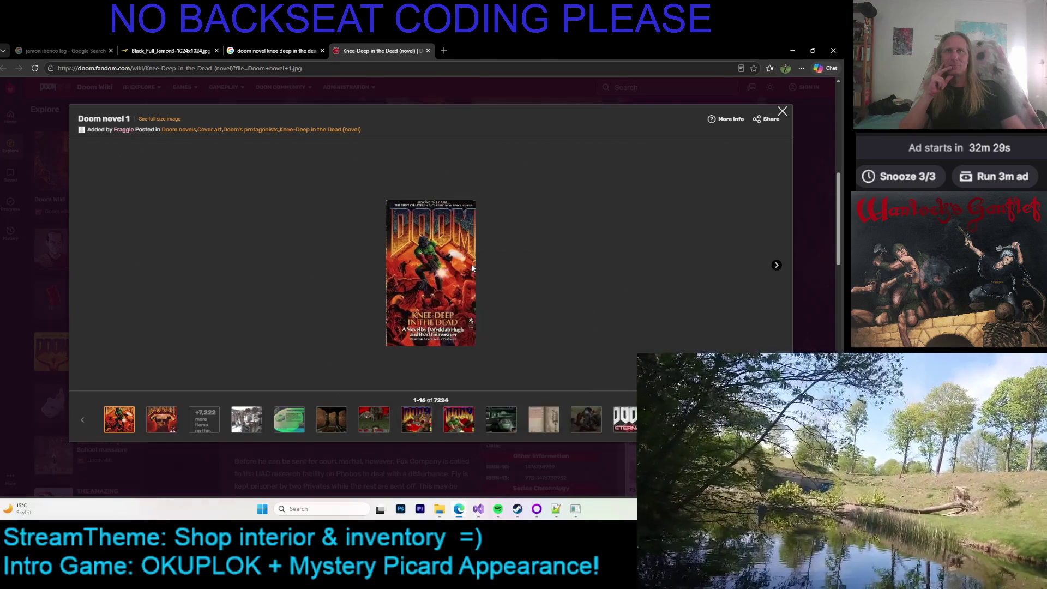
# View the full-size cover, then go back to the article and close the image viewer
pyautogui.click(474, 50)
pyautogui.scroll(3, 460, 234)
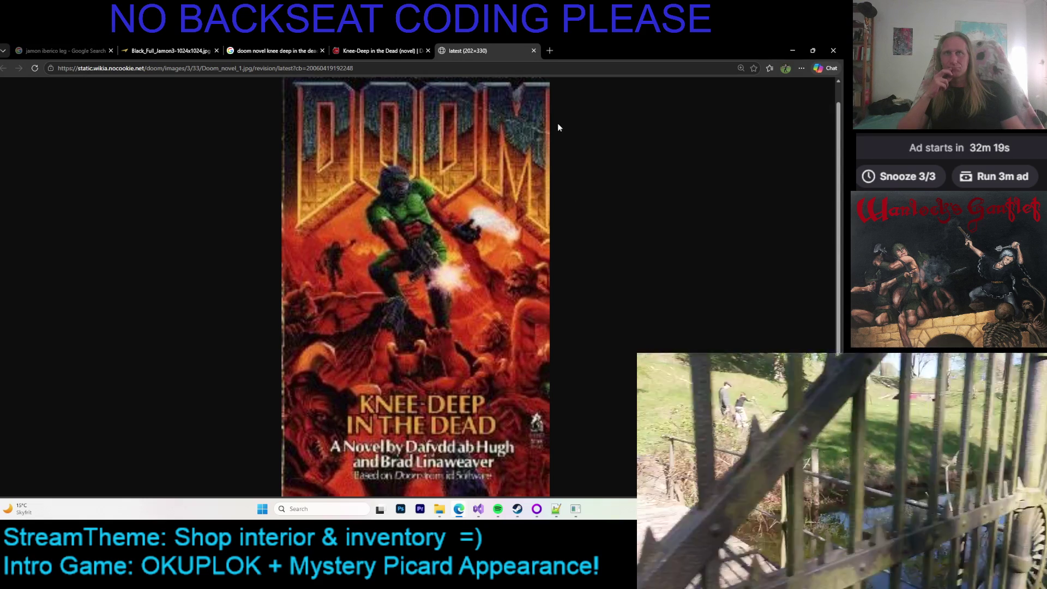
pyautogui.click(390, 50)
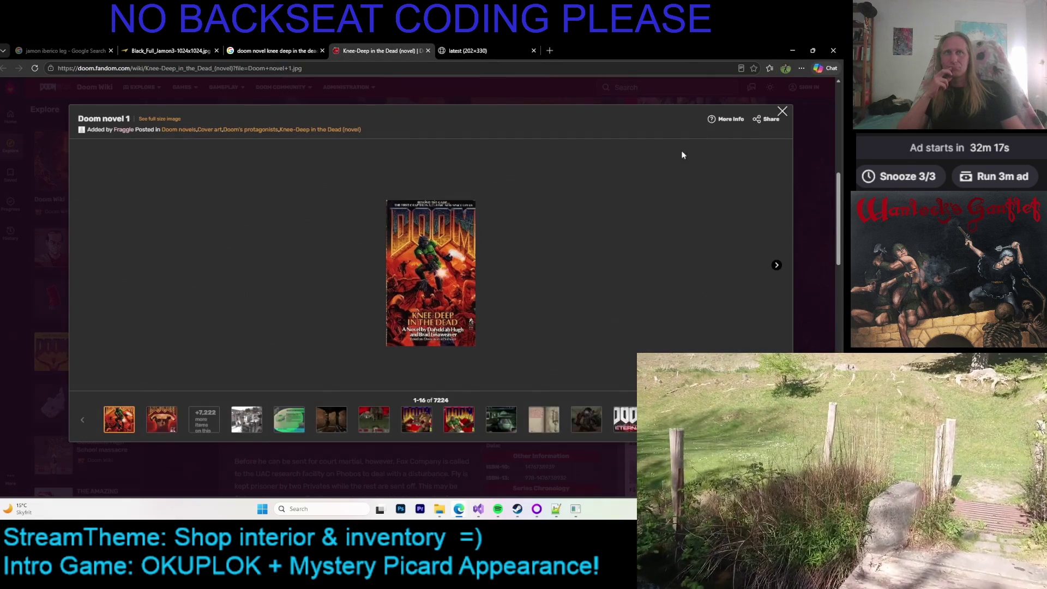
pyautogui.click(772, 115)
pyautogui.scroll(1, 338, 293)
pyautogui.scroll(-1, 354, 262)
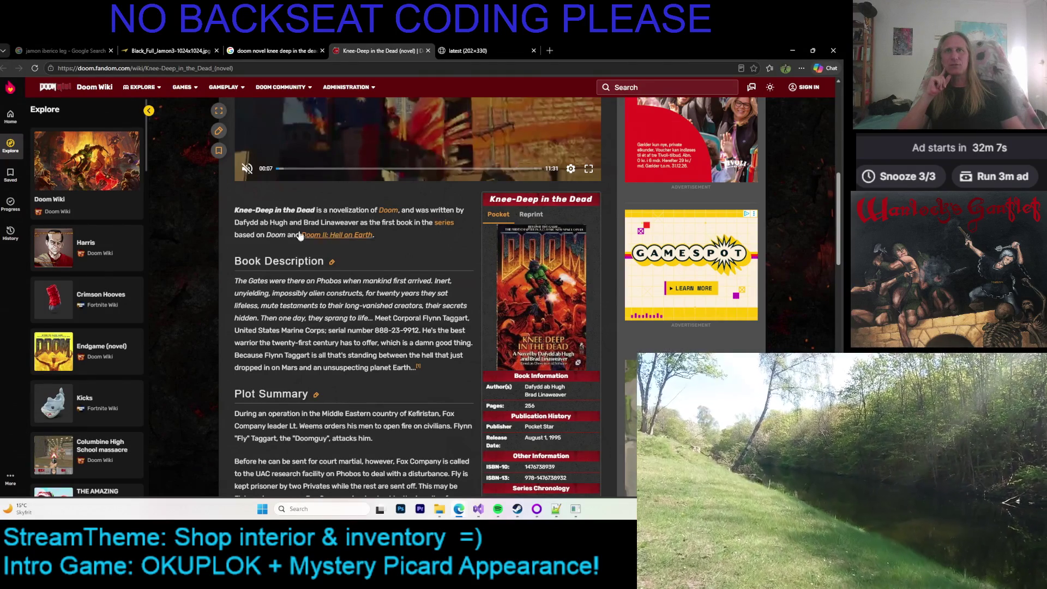
pyautogui.scroll(-2, 473, 277)
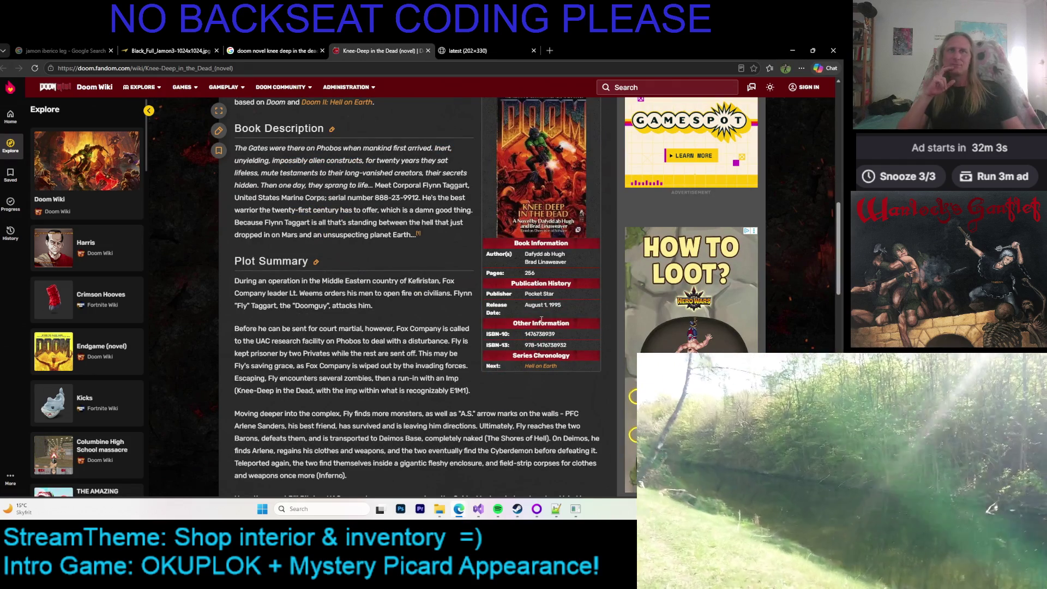
pyautogui.scroll(-8, 385, 254)
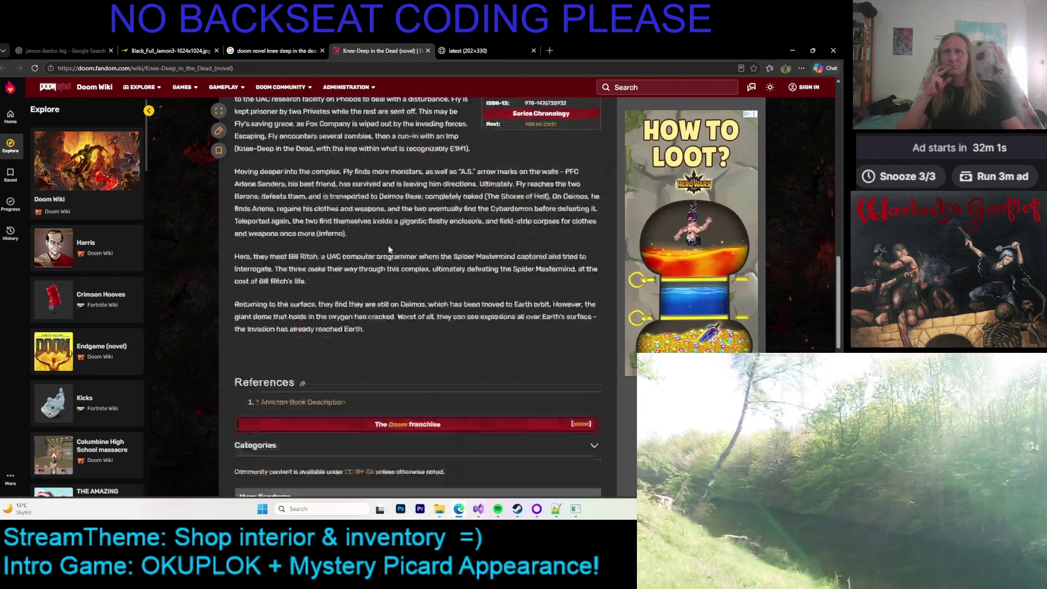
pyautogui.scroll(5, 304, 232)
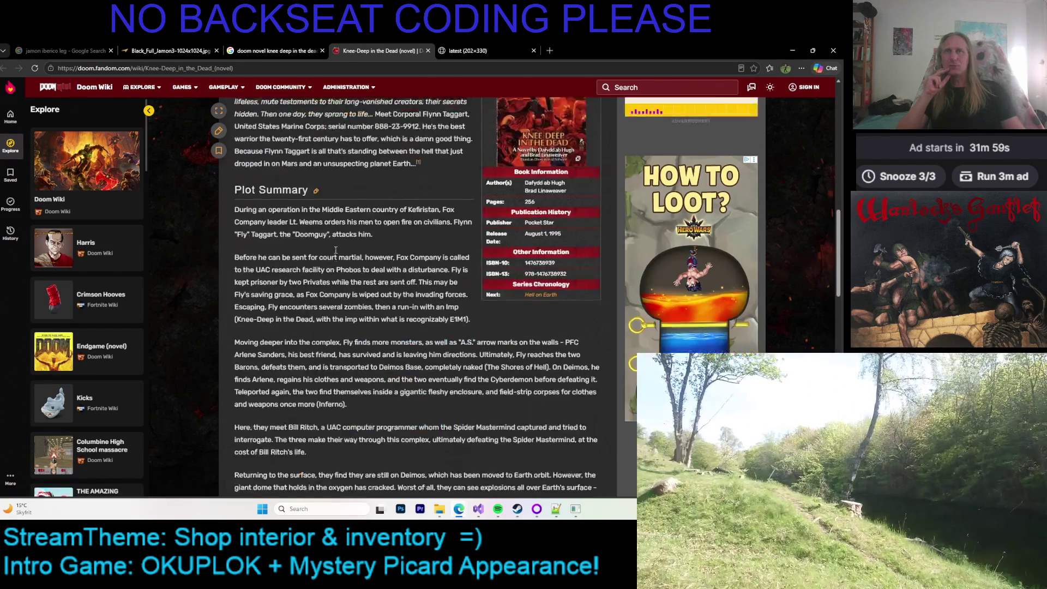
pyautogui.scroll(-6, 327, 252)
pyautogui.scroll(-3, 326, 248)
pyautogui.scroll(15, 323, 250)
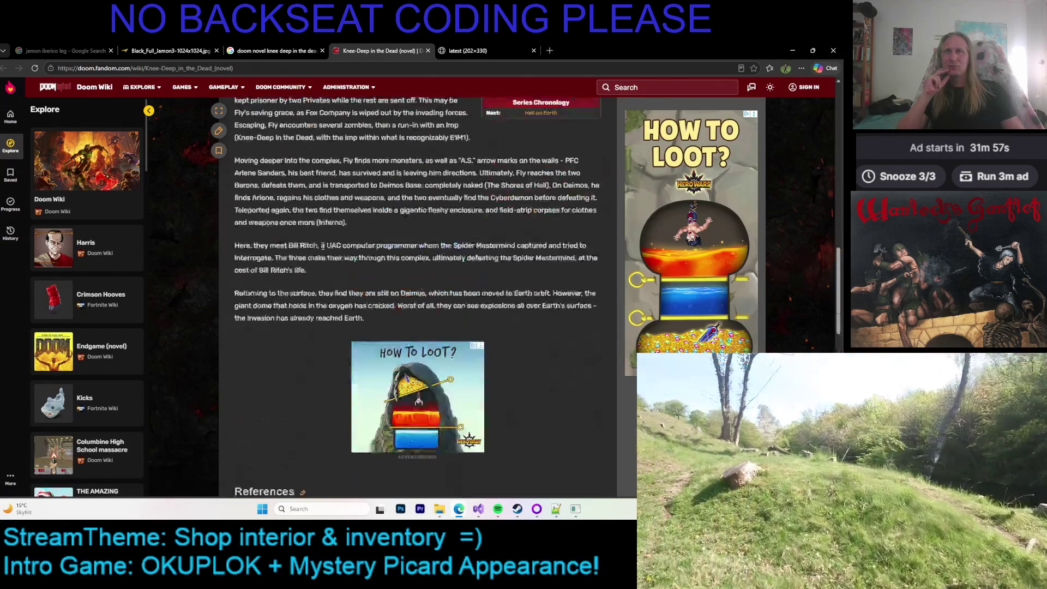
pyautogui.scroll(1, 323, 249)
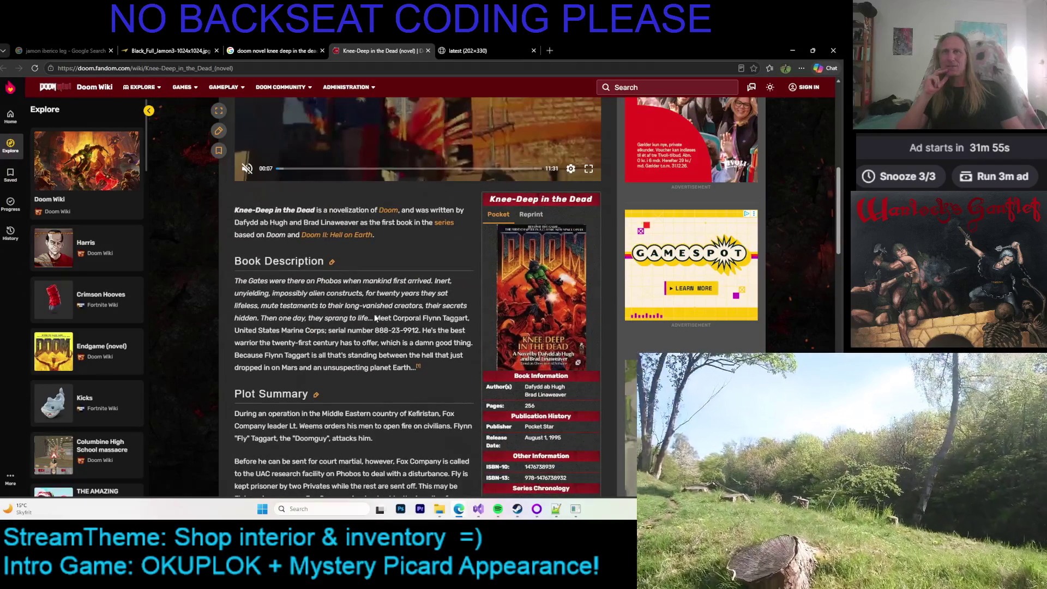
pyautogui.scroll(1, 415, 340)
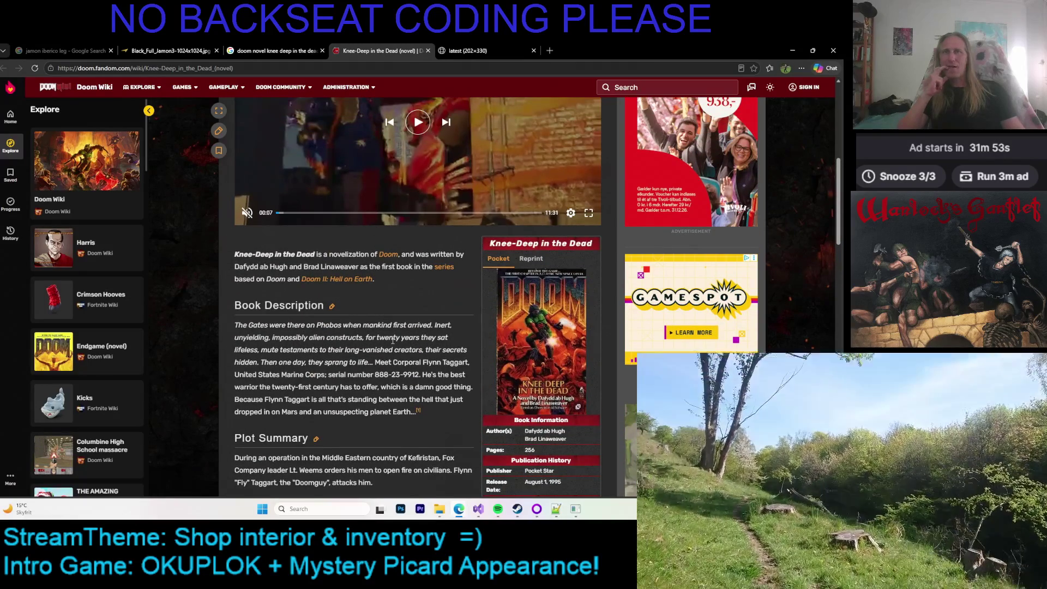
pyautogui.moveTo(315, 362); pyautogui.dragTo(365, 442)
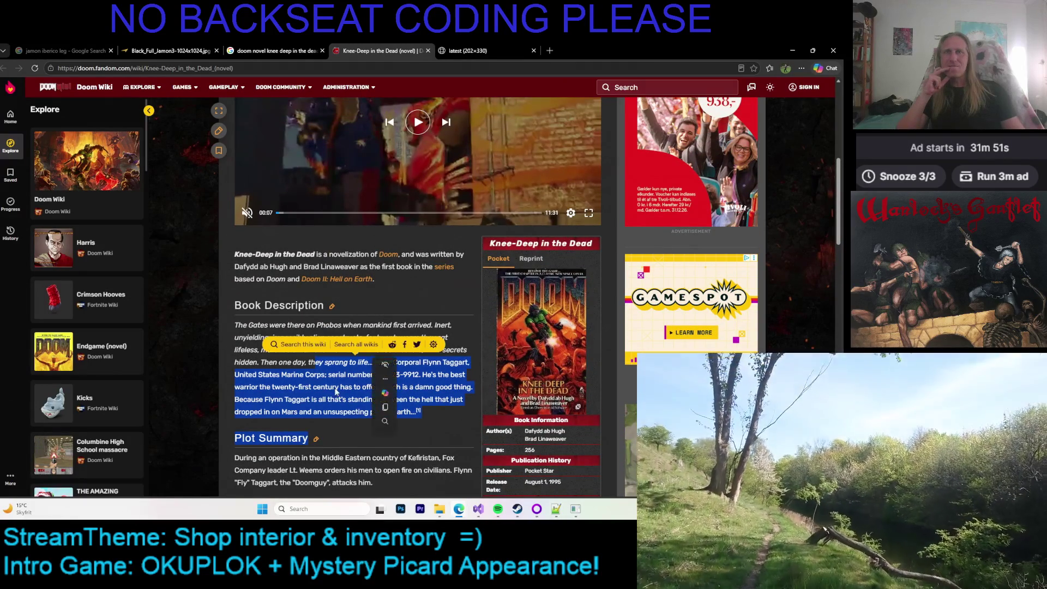
pyautogui.click(380, 391)
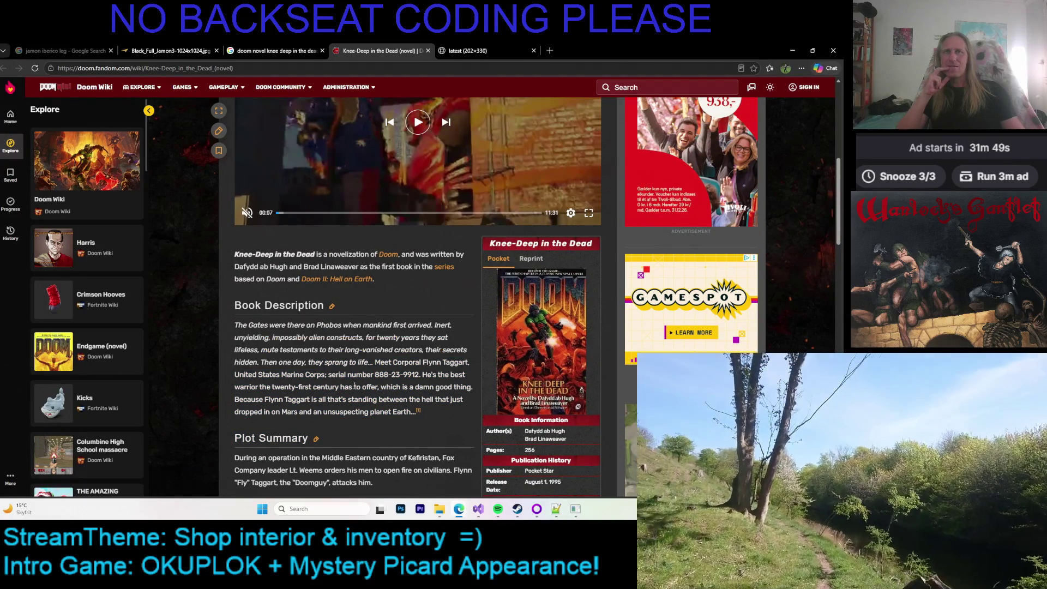
pyautogui.scroll(5, 368, 376)
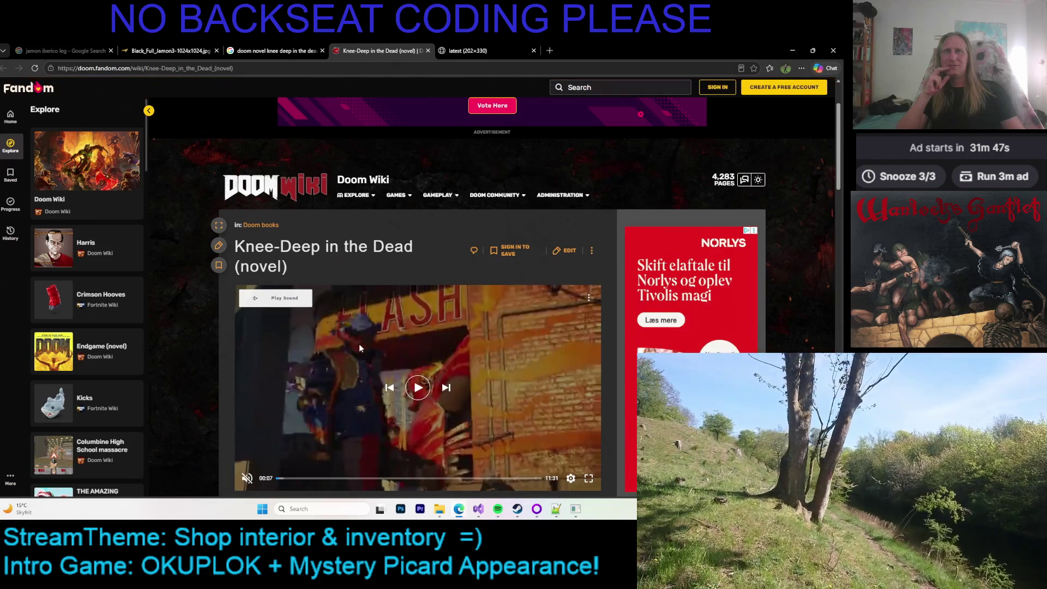
pyautogui.scroll(-5, 358, 344)
pyautogui.scroll(-2, 352, 360)
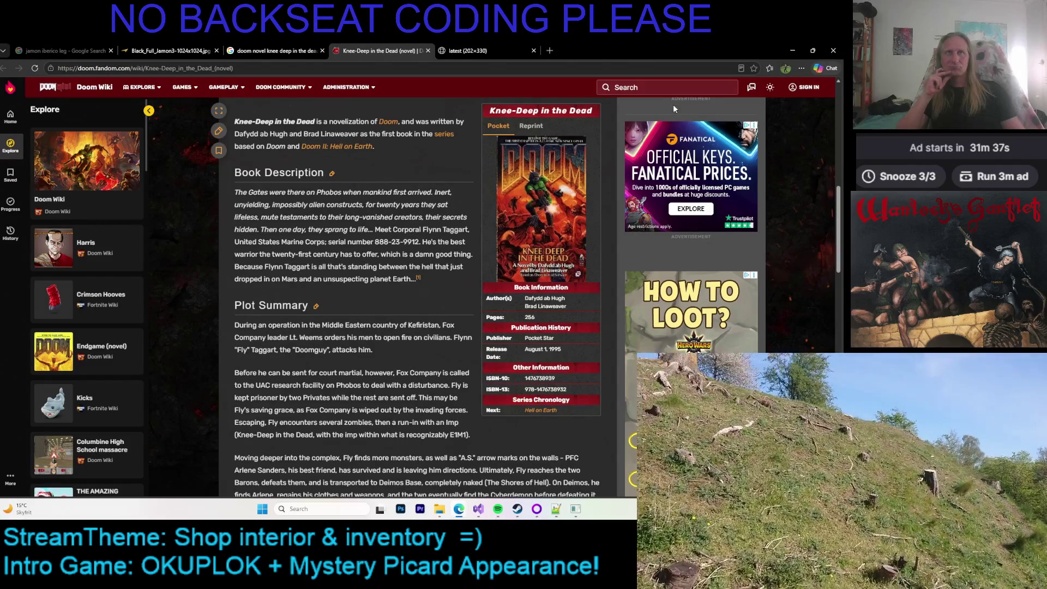
pyautogui.click(541, 411)
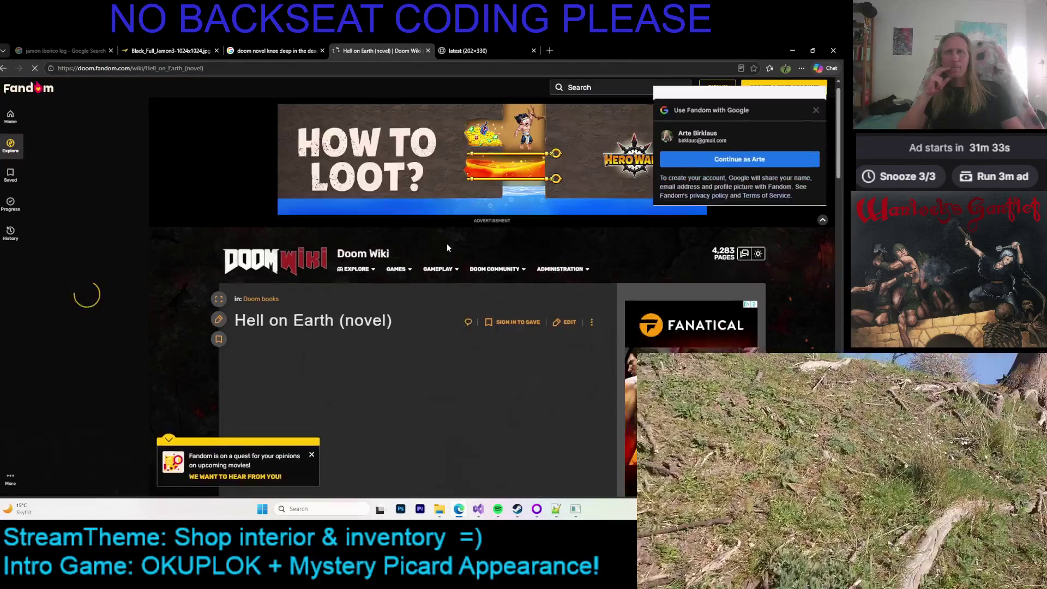
# Dismiss the Google sign-in and survey popups on the Hell on Earth (novel) article
pyautogui.scroll(-5, 445, 243)
pyautogui.click(821, 220)
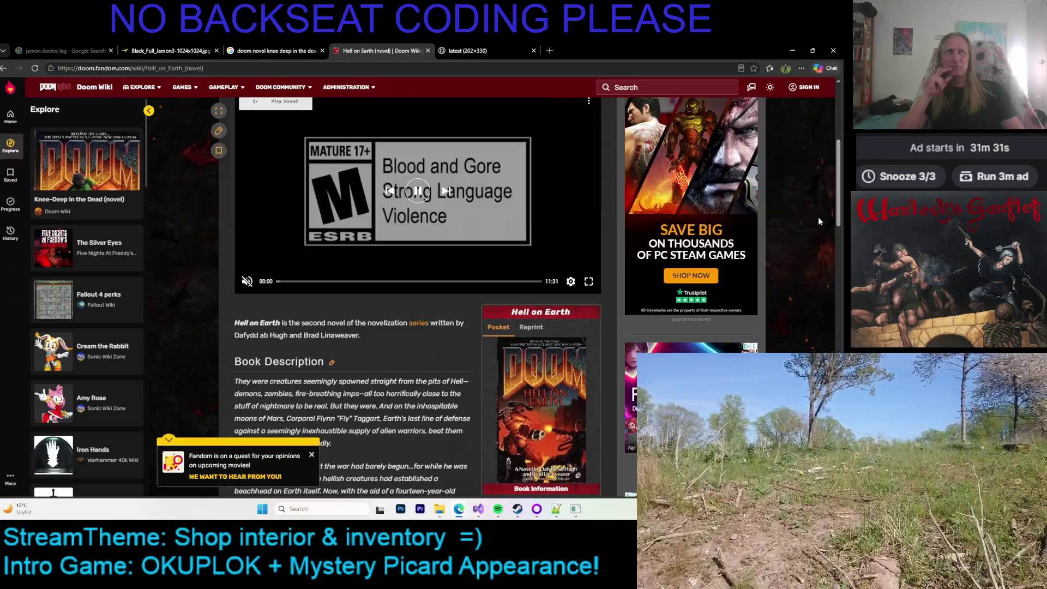
pyautogui.scroll(-3, 346, 274)
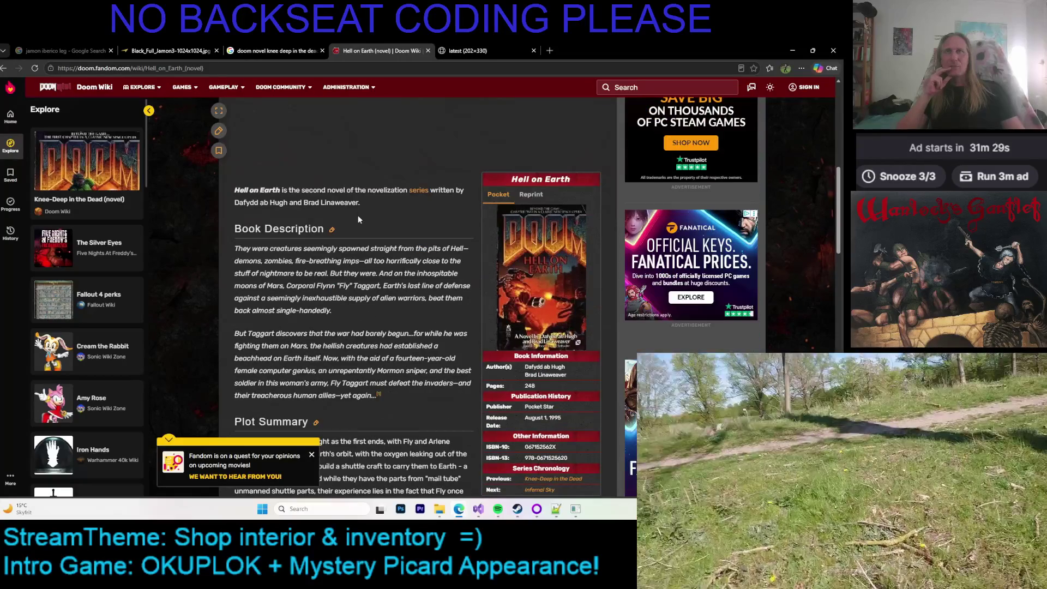
pyautogui.scroll(-1, 328, 268)
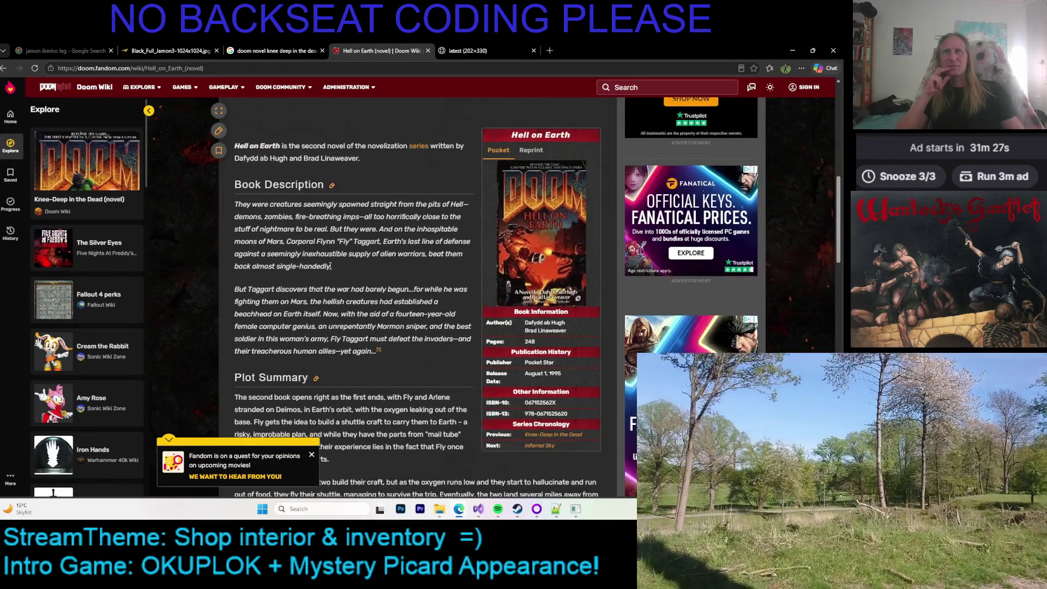
pyautogui.click(310, 455)
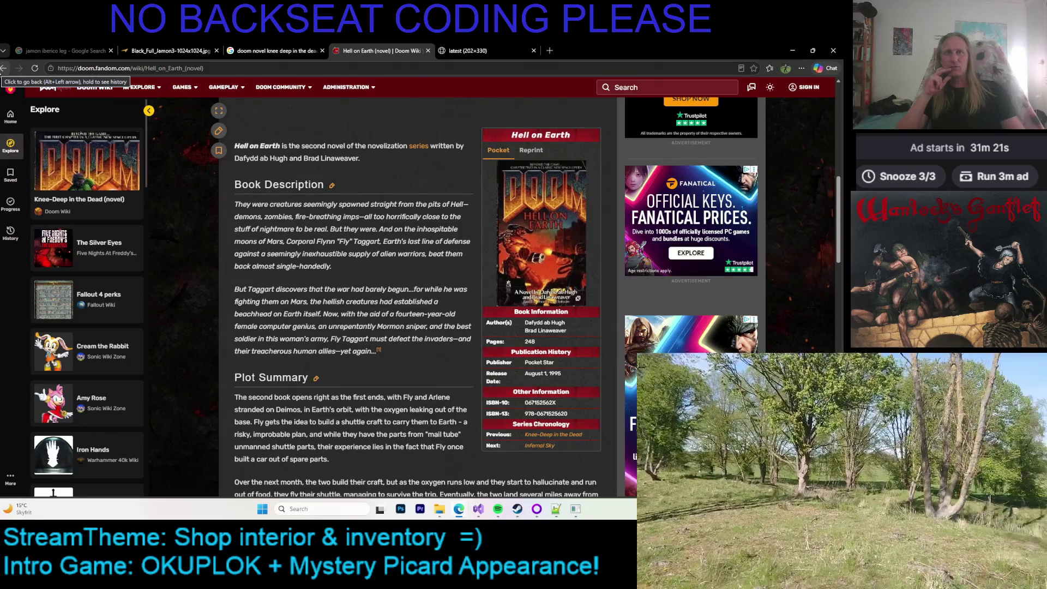
# Go back to the Knee-Deep in the Dead article and return to the paint program's island scene
pyautogui.click(3, 67)
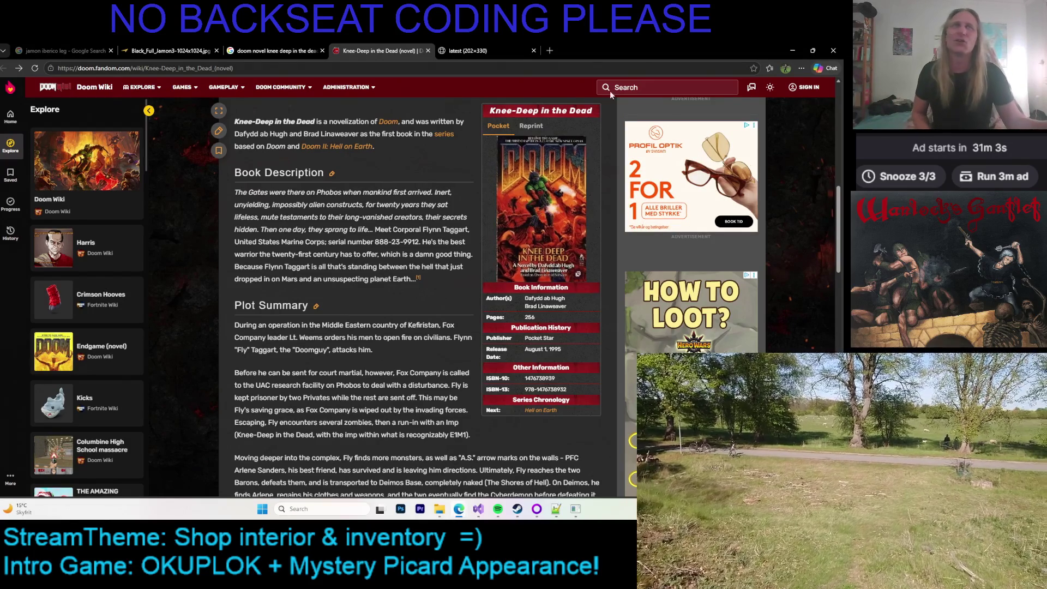
pyautogui.click(792, 50)
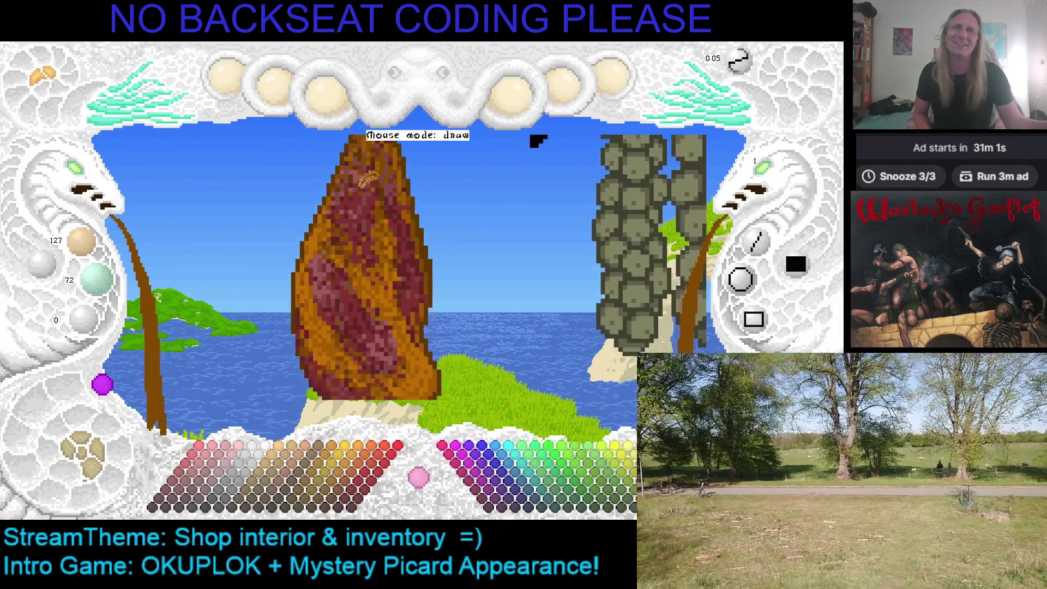
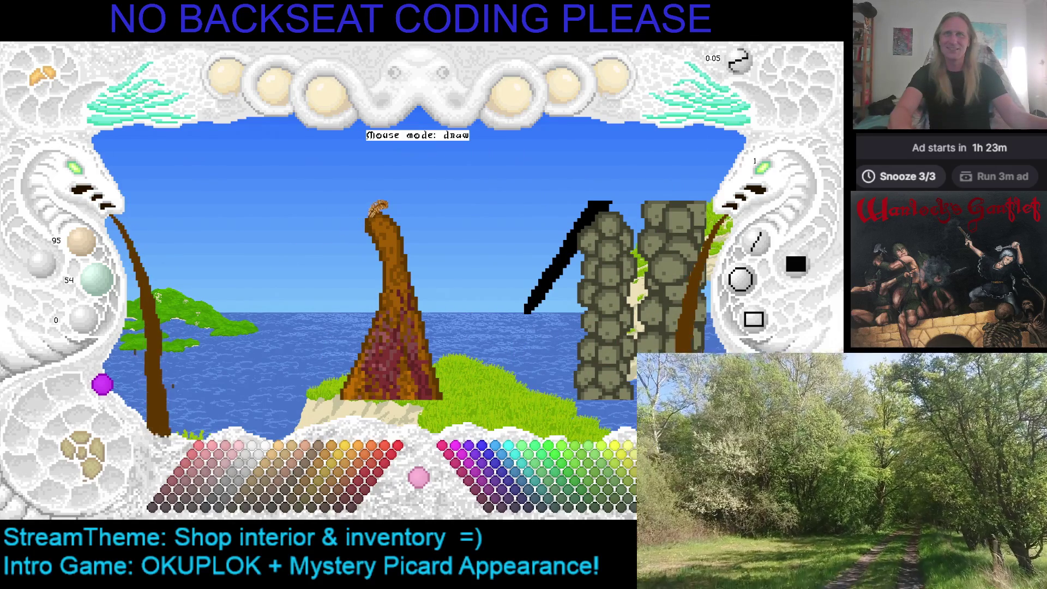
# Save the painting and zoom in so the bean-shaped ham fills the view
pyautogui.hotkey('ctrl', 's')
pyautogui.scroll(1, 378, 216)
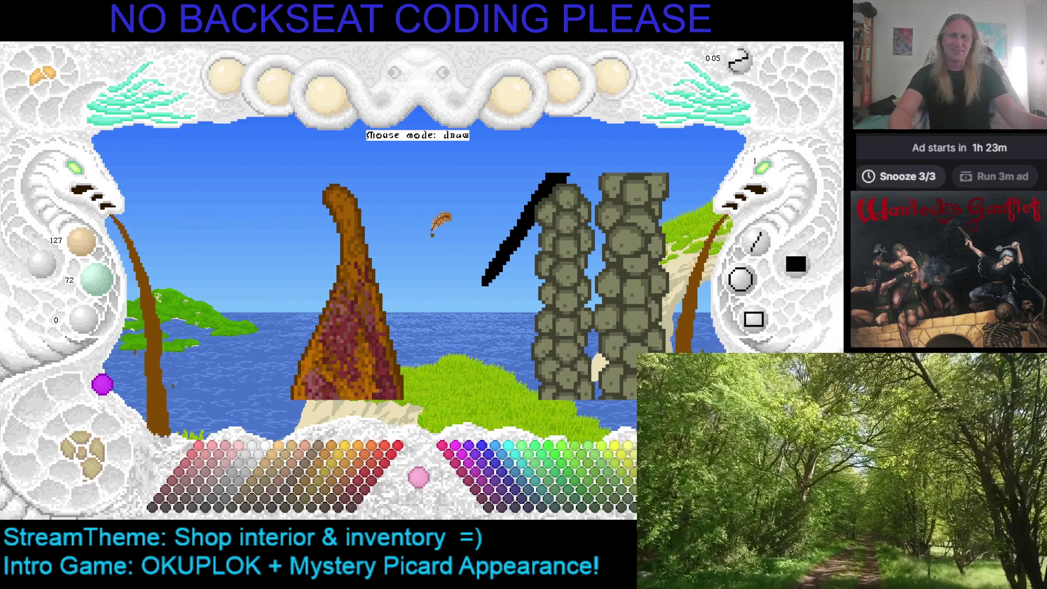
pyautogui.scroll(2, 439, 270)
pyautogui.moveTo(416, 242)
pyautogui.mouseDown()
pyautogui.moveTo(461, 218)
pyautogui.moveTo(472, 237)
pyautogui.mouseUp()
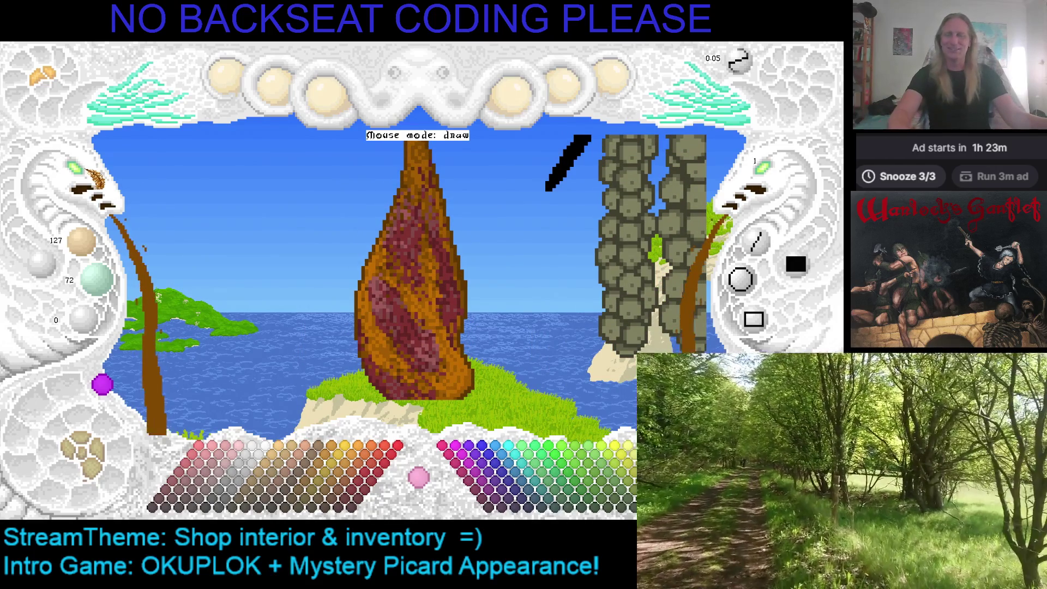
pyautogui.click(96, 177)
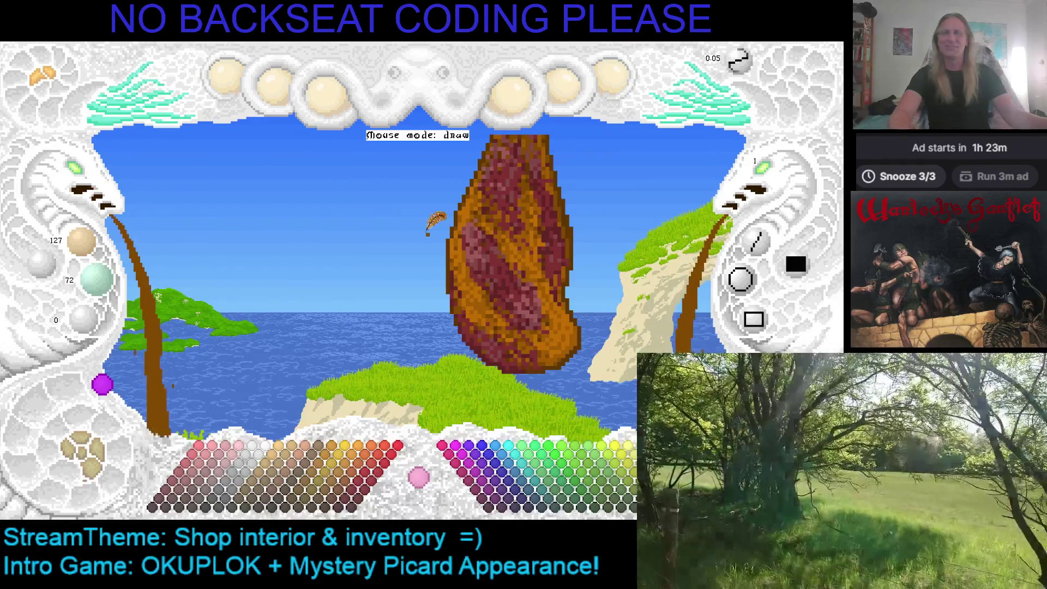
# Pan the ham left and shift back and forth between sprite views to reposition it
pyautogui.moveTo(428, 231); pyautogui.dragTo(355, 195)
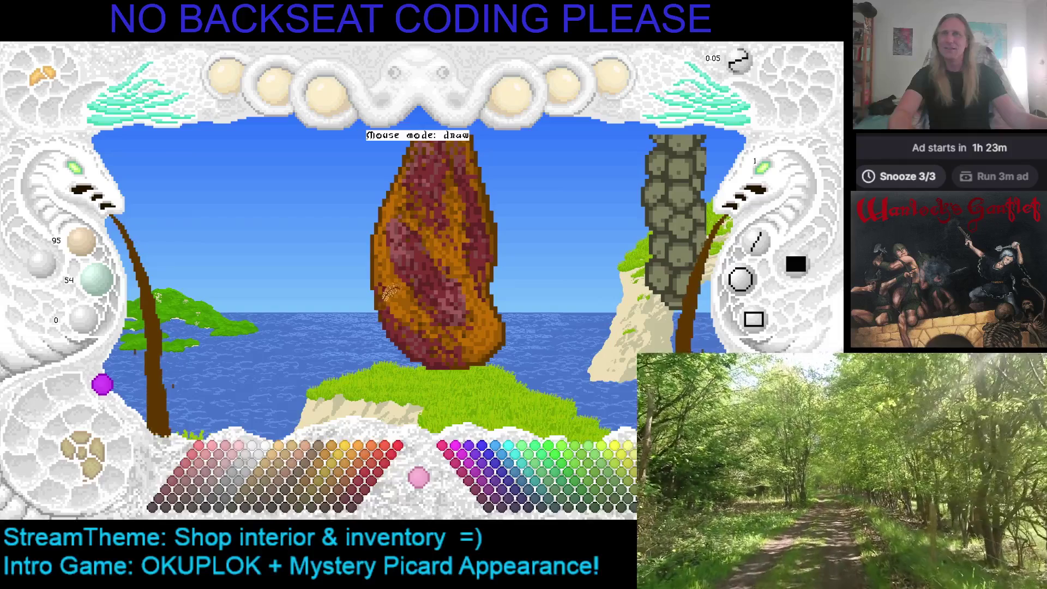
pyautogui.press('Right')
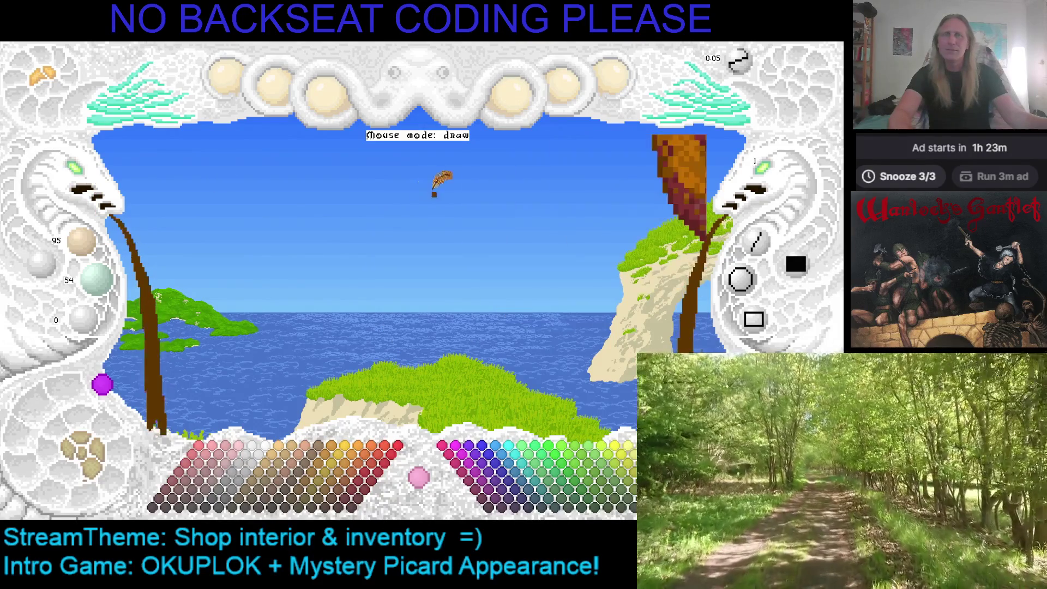
pyautogui.press('Left')
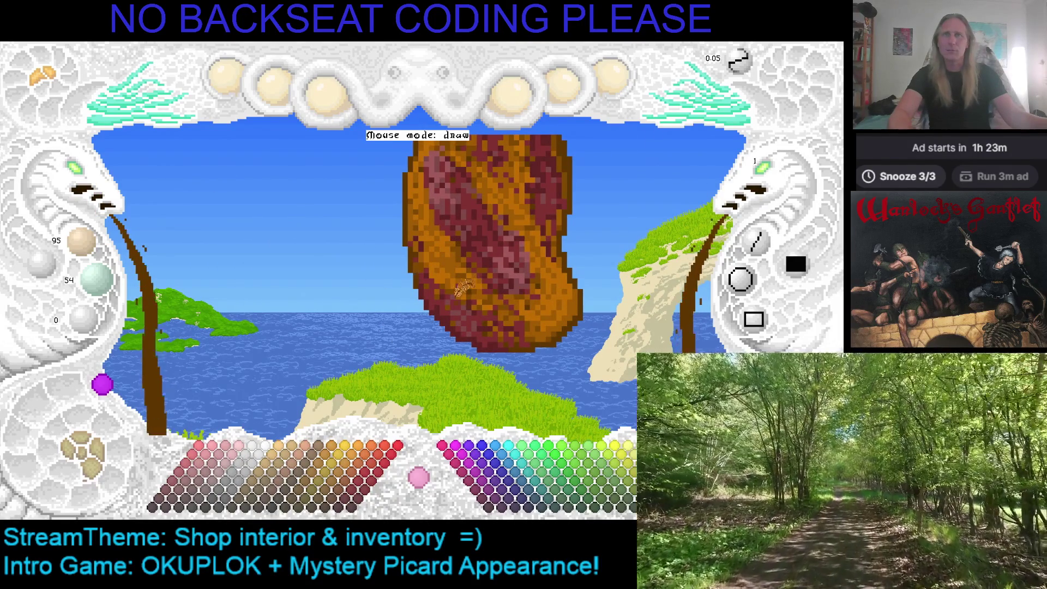
pyautogui.press('Left')
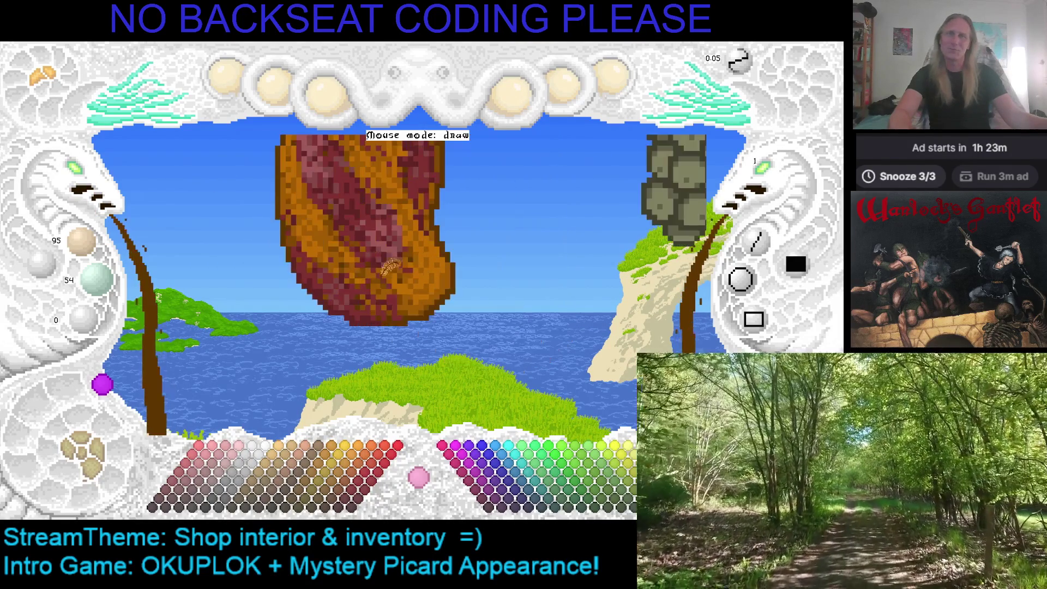
pyautogui.press('Right')
pyautogui.press('Left')
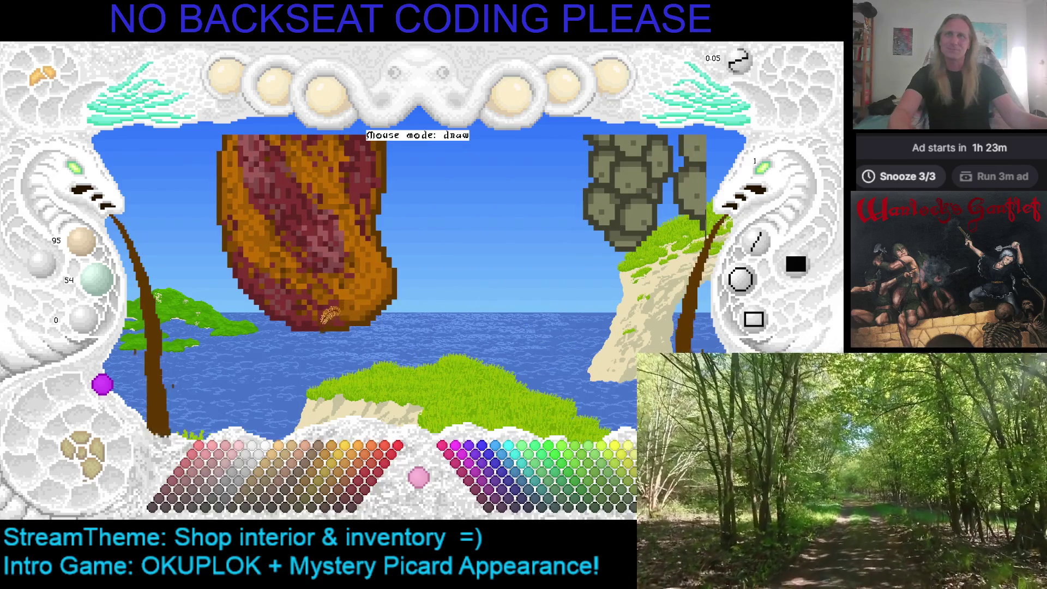
# Set the paint colour to the ham's orange-brown (159, 90, 0) and save
pyautogui.press('Right')
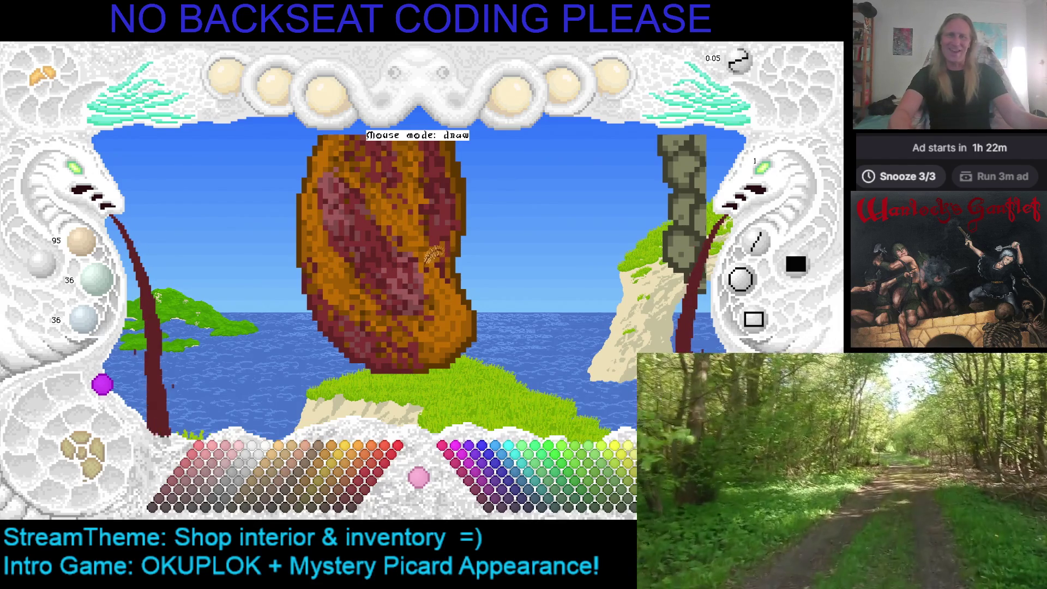
pyautogui.hotkey('ctrl', 'z')
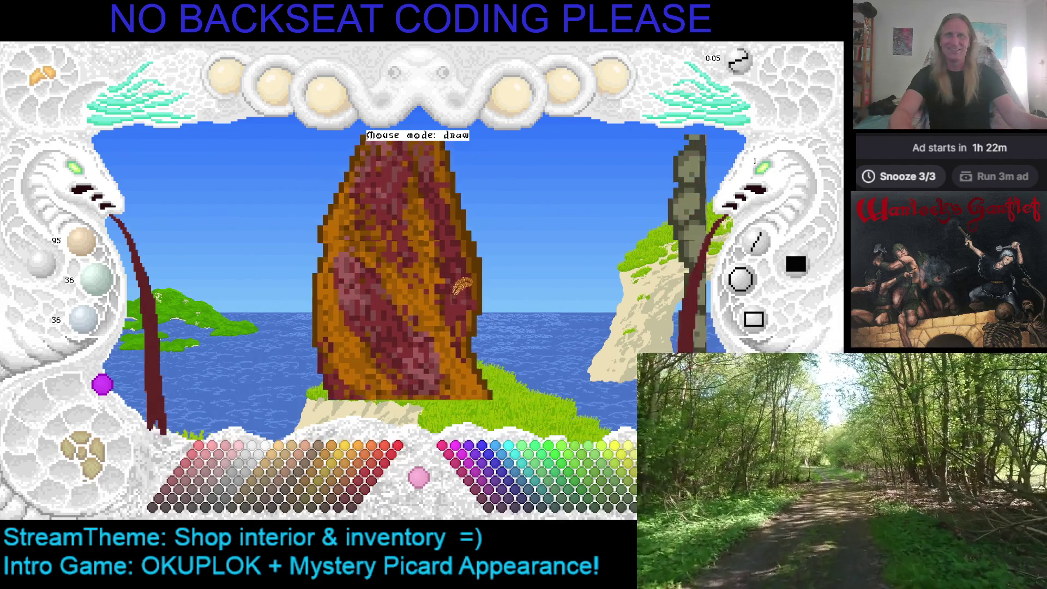
pyautogui.hotkey('ctrl', 'z')
pyautogui.hotkey('ctrl', 'z')
pyautogui.hotkey('ctrl', 'z')
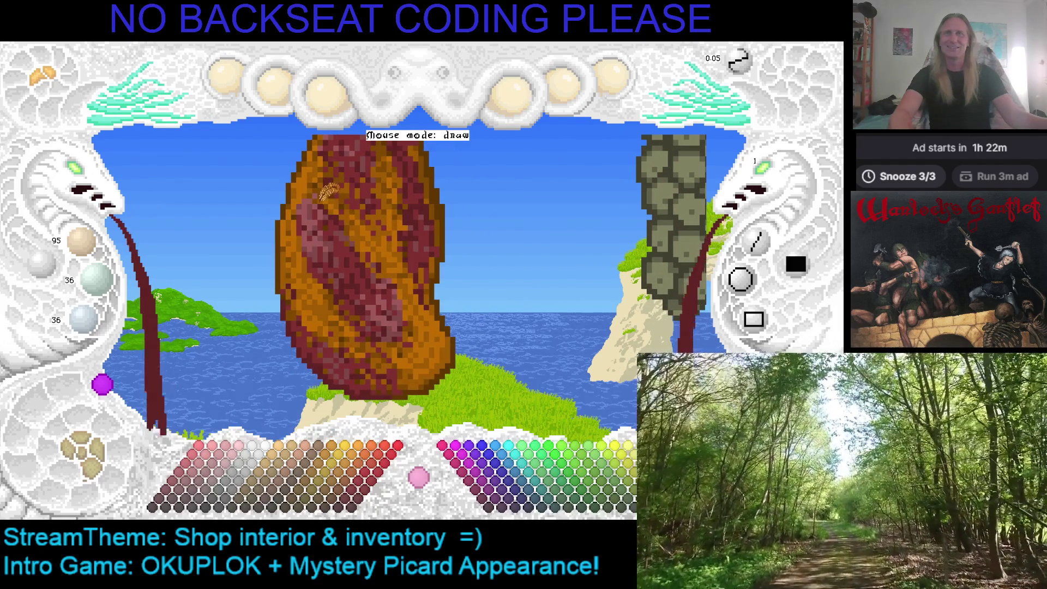
pyautogui.hotkey('ctrl', 'z')
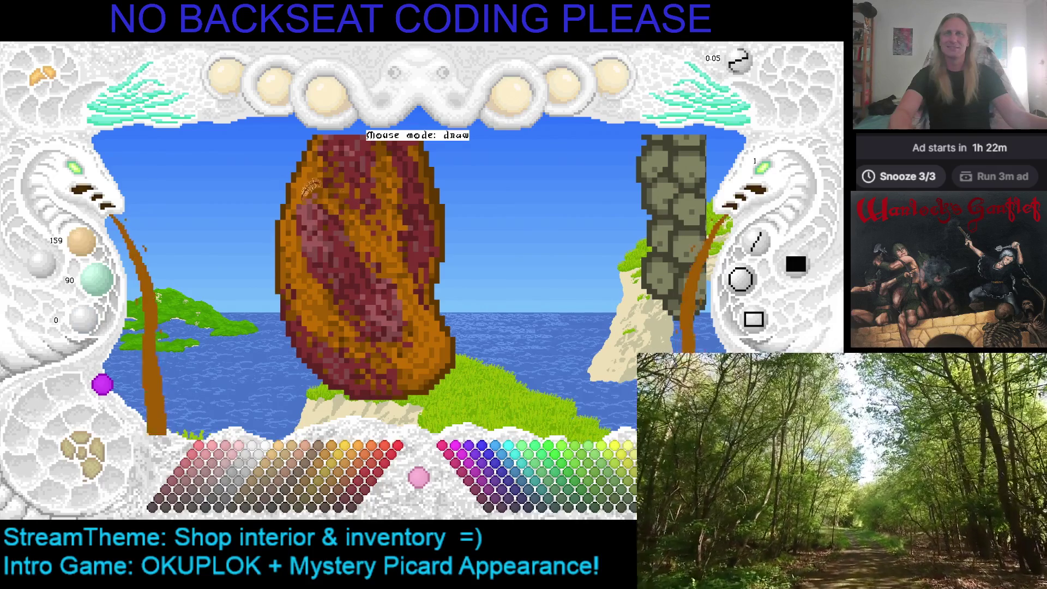
pyautogui.hotkey('ctrl', 'z')
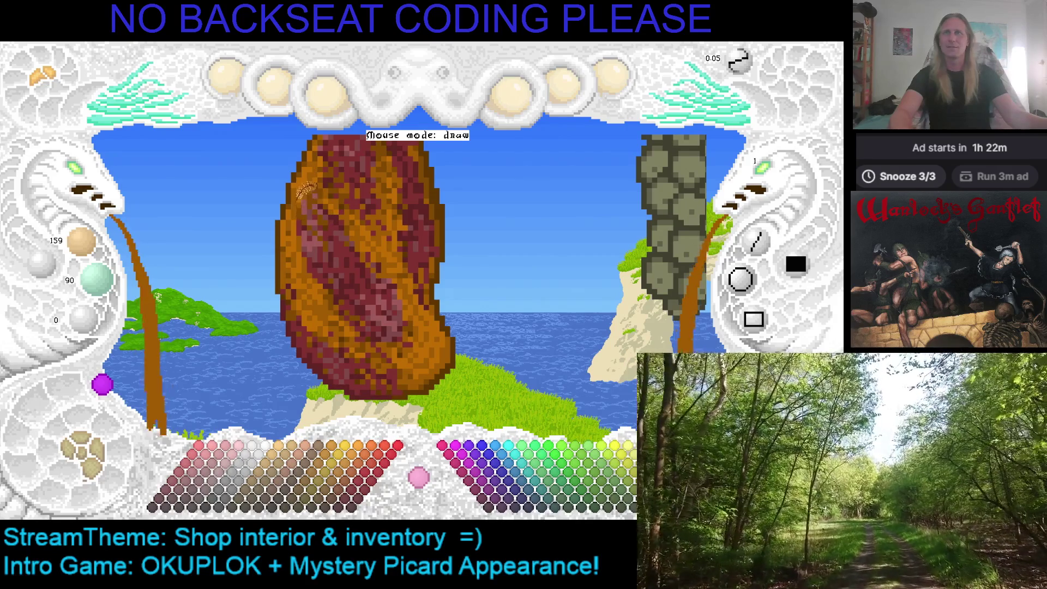
pyautogui.hotkey('ctrl', 's')
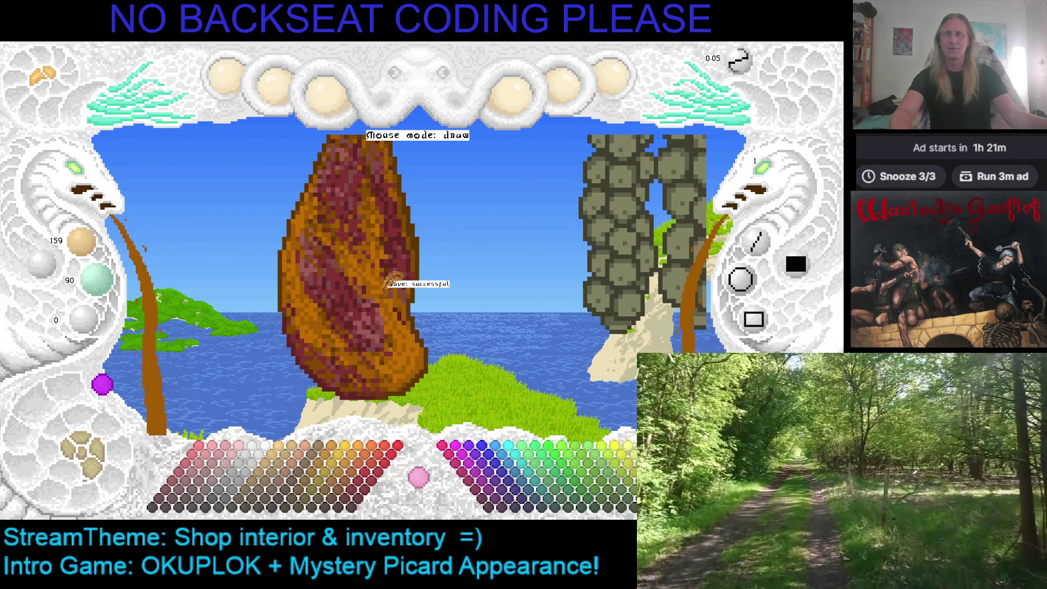
# Save, then enlarge the ham with Zoom Canvas and pan it left
pyautogui.press('Left')
pyautogui.click(86, 185)
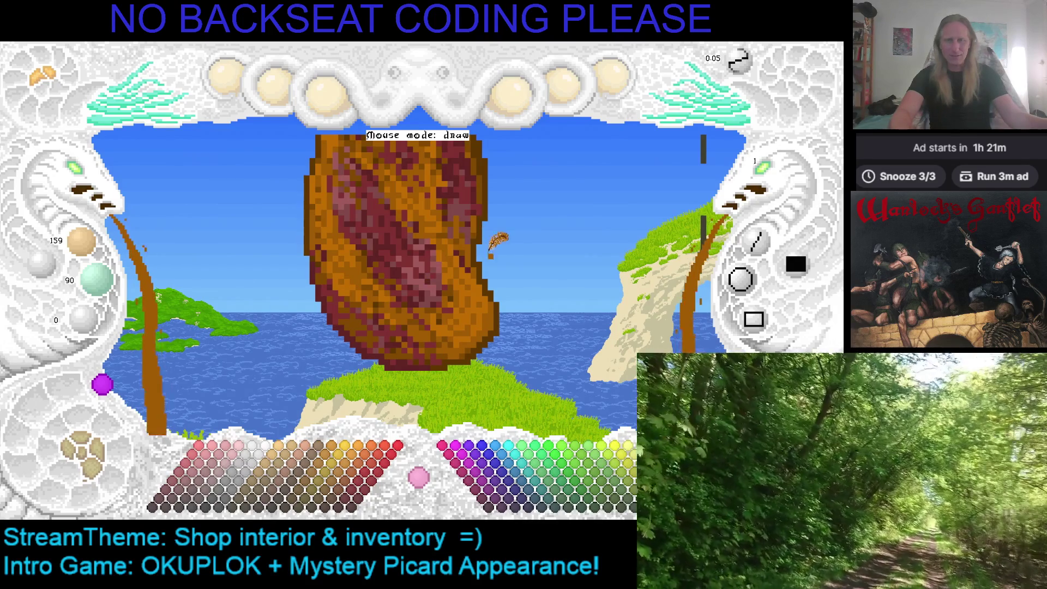
pyautogui.moveTo(497, 240)
pyautogui.mouseDown()
pyautogui.moveTo(395, 232)
pyautogui.moveTo(406, 250)
pyautogui.moveTo(448, 216)
pyautogui.moveTo(432, 229)
pyautogui.mouseUp()
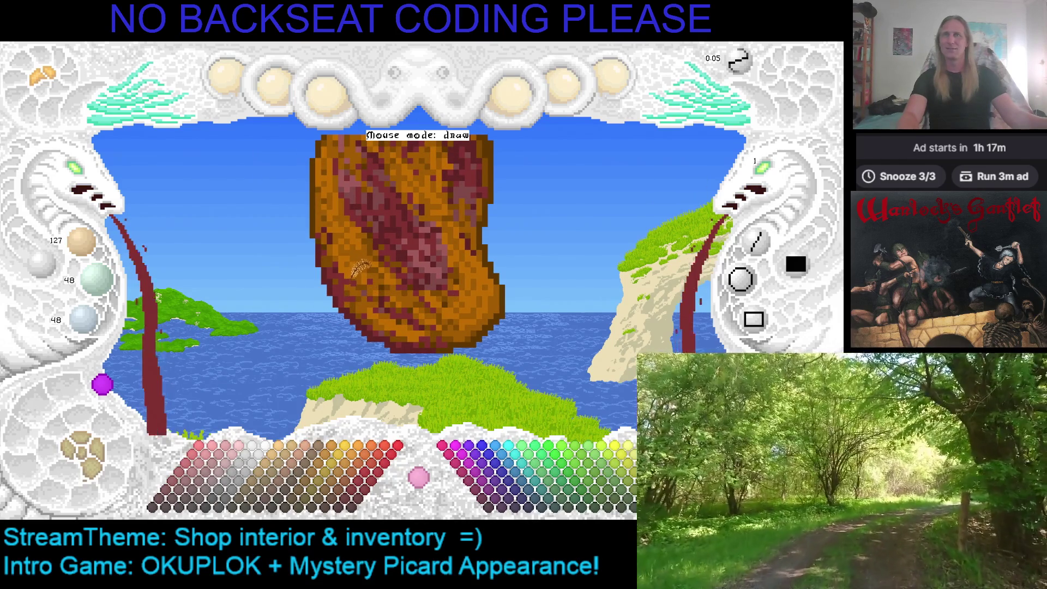
# Save the ham and sausage-string painting and begin marking a capture region
pyautogui.hotkey('ctrl', 's')
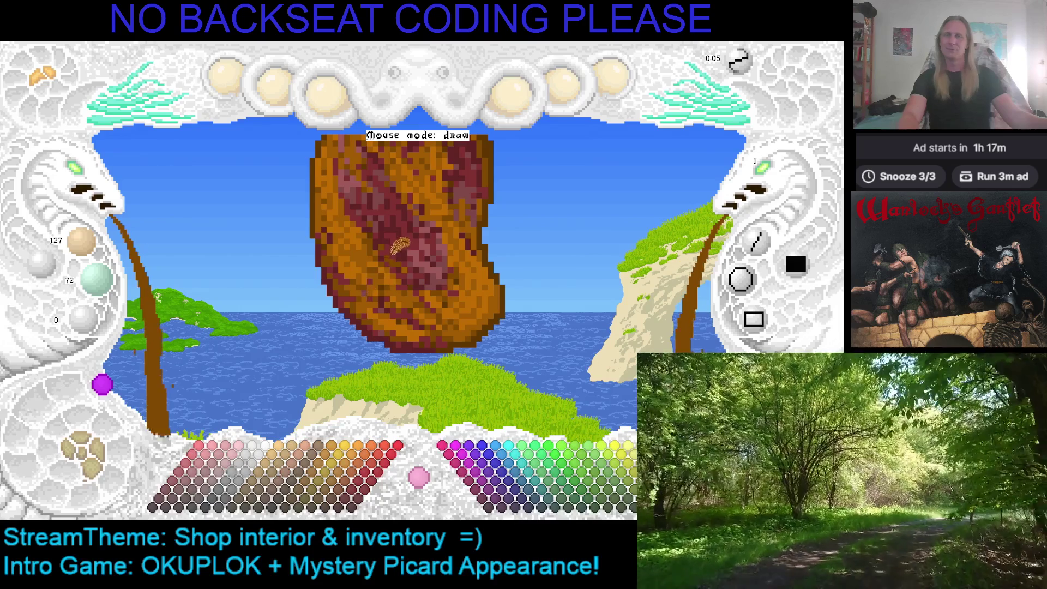
pyautogui.hotkey('ctrl', 's')
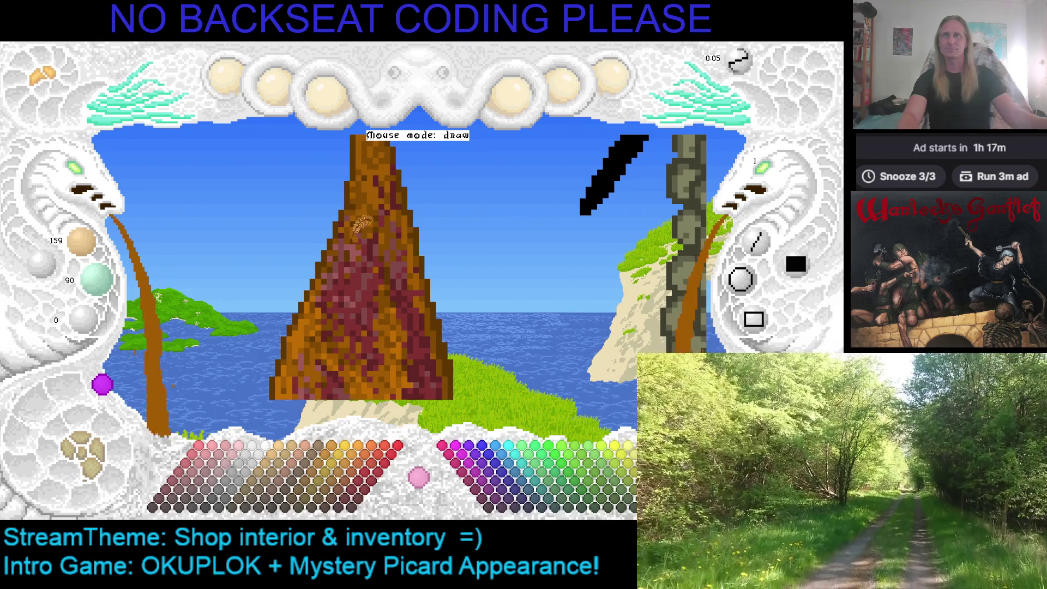
pyautogui.hotkey('ctrl', 's')
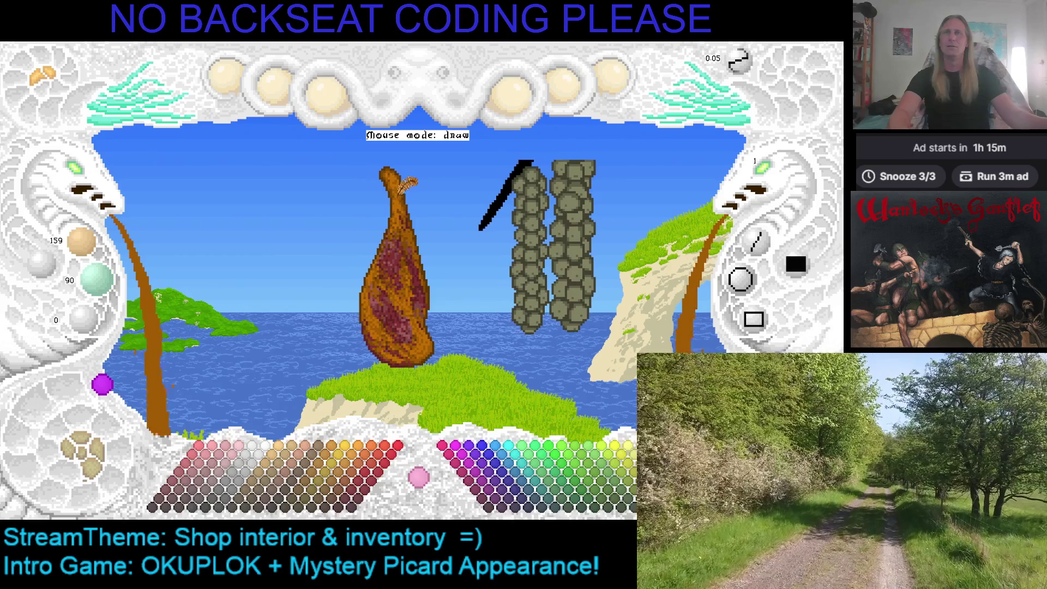
pyautogui.click(126, 131)
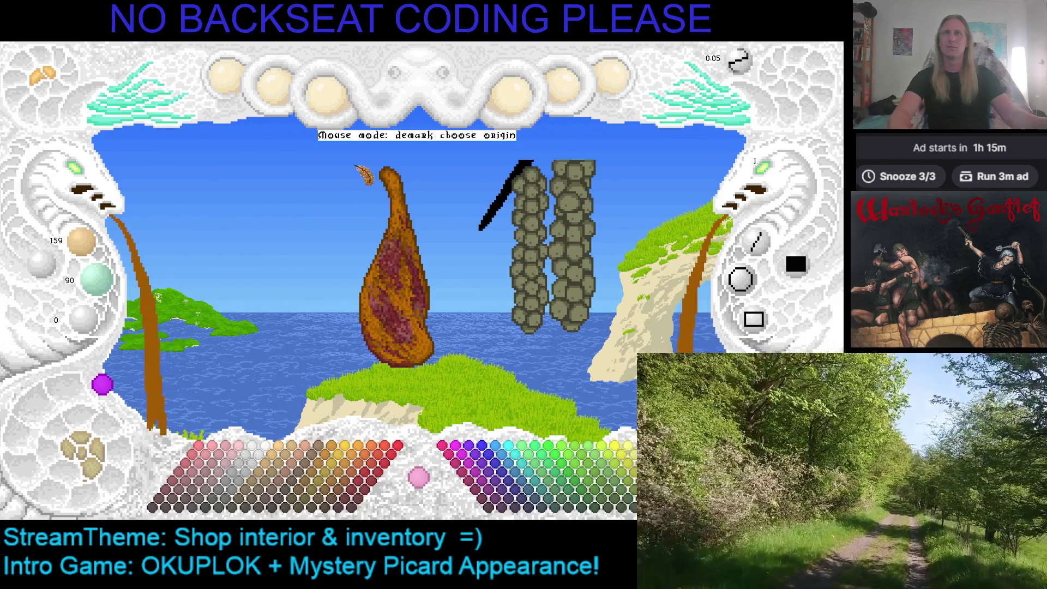
# Mark the ham's region from its top to bottom corner and show the snippet sheet
pyautogui.click(358, 167)
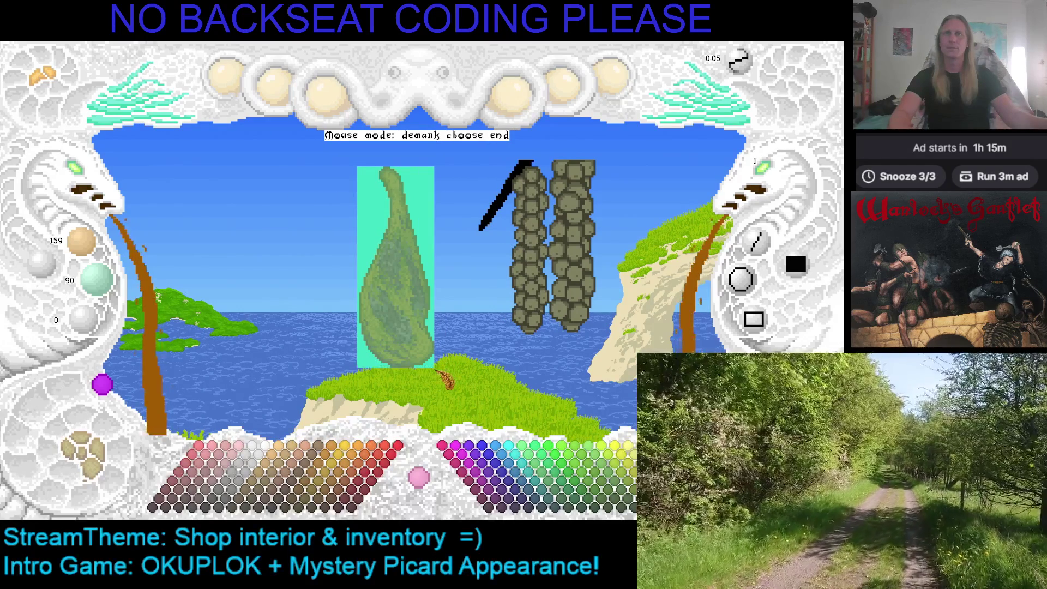
pyautogui.click(436, 371)
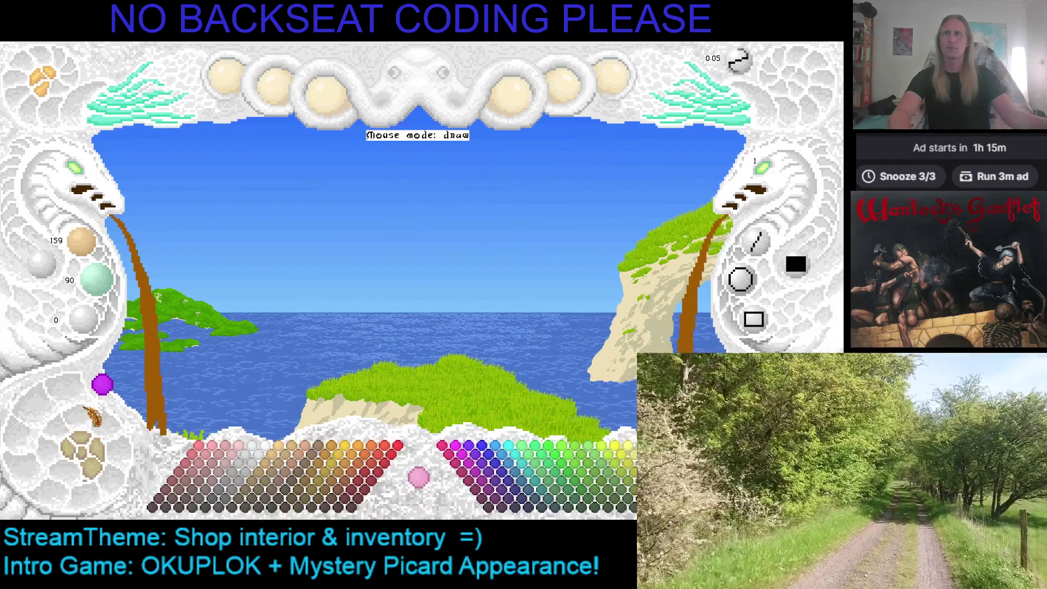
pyautogui.click(103, 386)
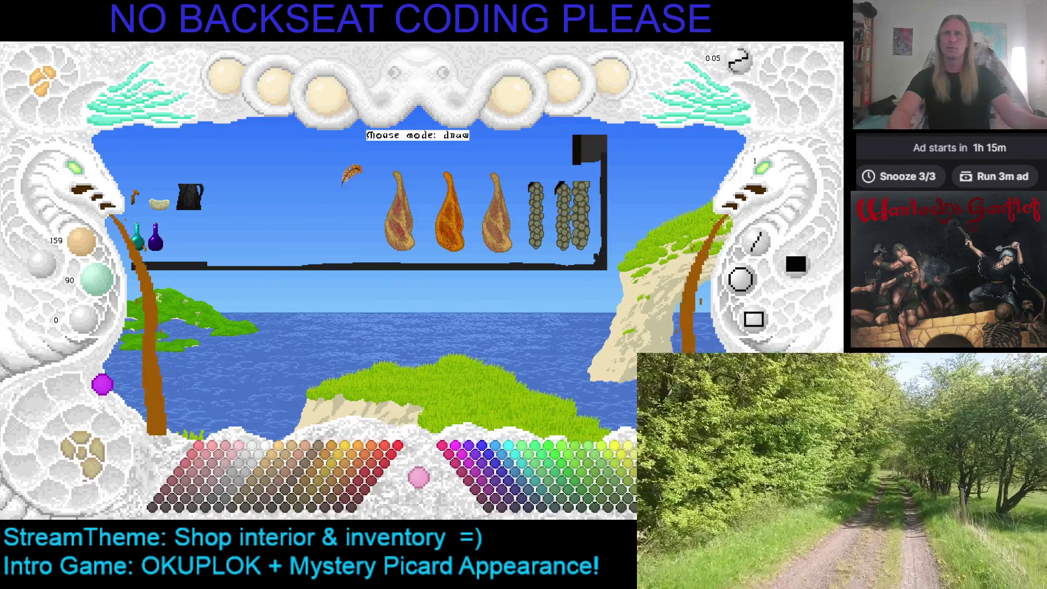
pyautogui.hotkey('ctrl', 'v')
# Pan across to the shop oven and start pasting the ham snippet
pyautogui.scroll(1, 346, 196)
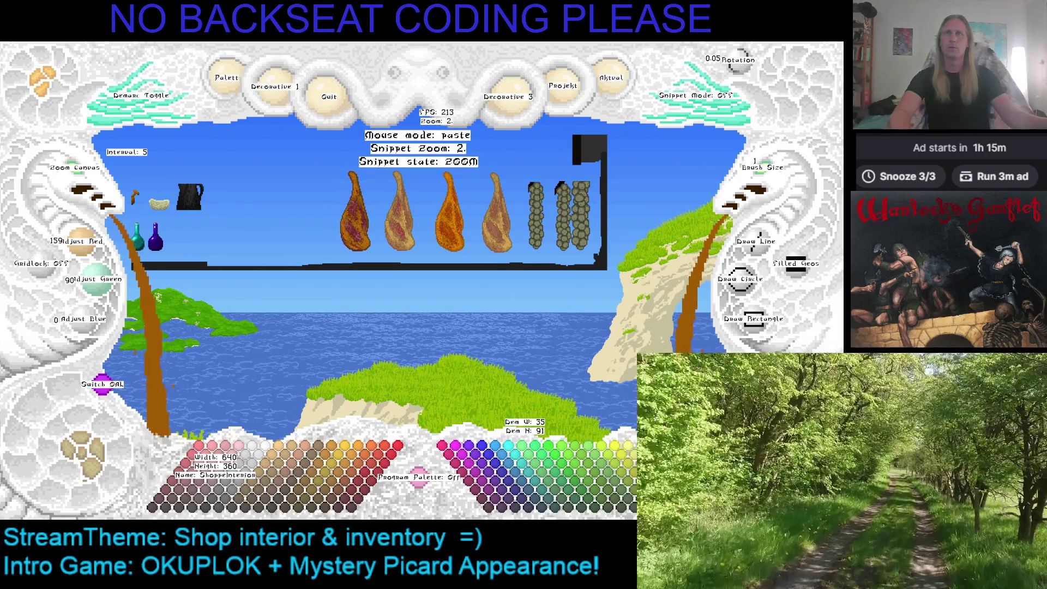
pyautogui.moveTo(496, 213)
pyautogui.mouseDown()
pyautogui.moveTo(497, 246)
pyautogui.moveTo(409, 291)
pyautogui.moveTo(554, 278)
pyautogui.mouseUp()
pyautogui.press('Up')
pyautogui.press('Left')
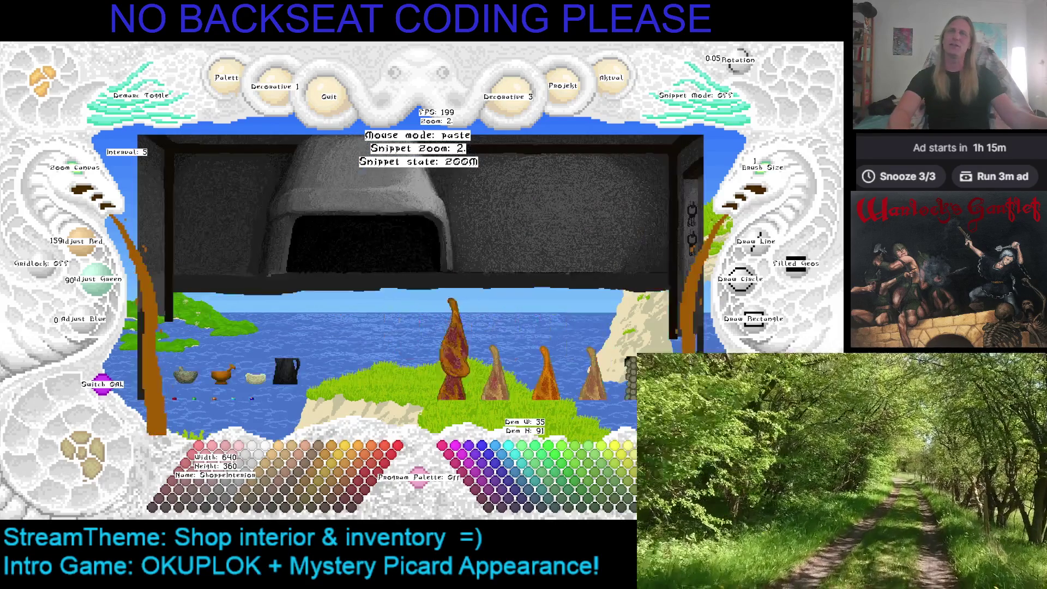
pyautogui.press('Down')
pyautogui.press('Escape')
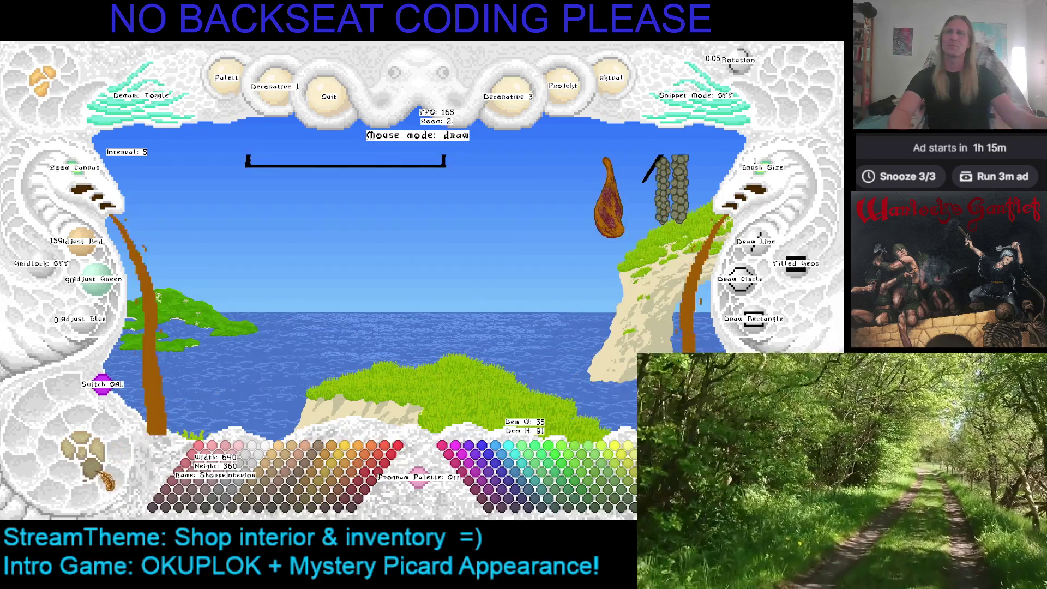
pyautogui.hotkey('ctrl', 'v')
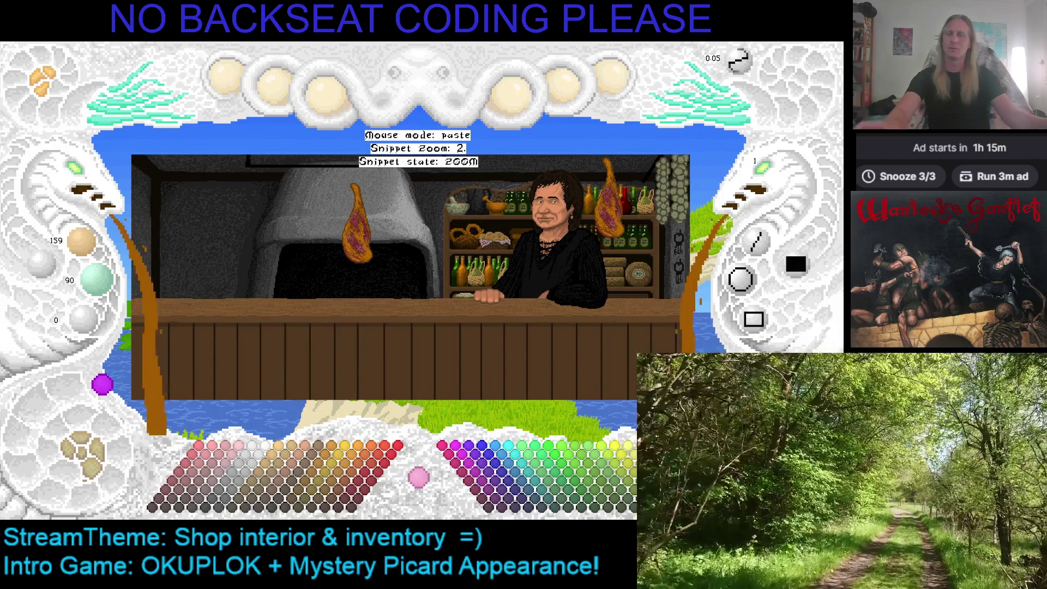
# Cancel the floating ham paste and re-frame the shop scene on the shopkeeper
pyautogui.scroll(-2, 381, 218)
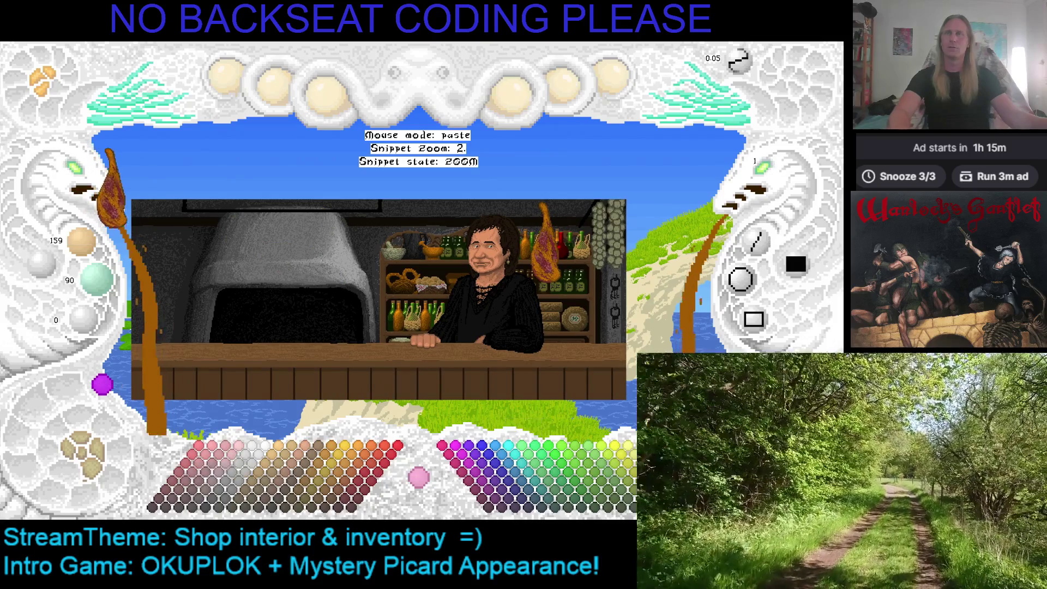
pyautogui.press('Escape')
pyautogui.scroll(-2, 199, 244)
pyautogui.moveTo(199, 244); pyautogui.dragTo(222, 139)
pyautogui.scroll(1, 87, 173)
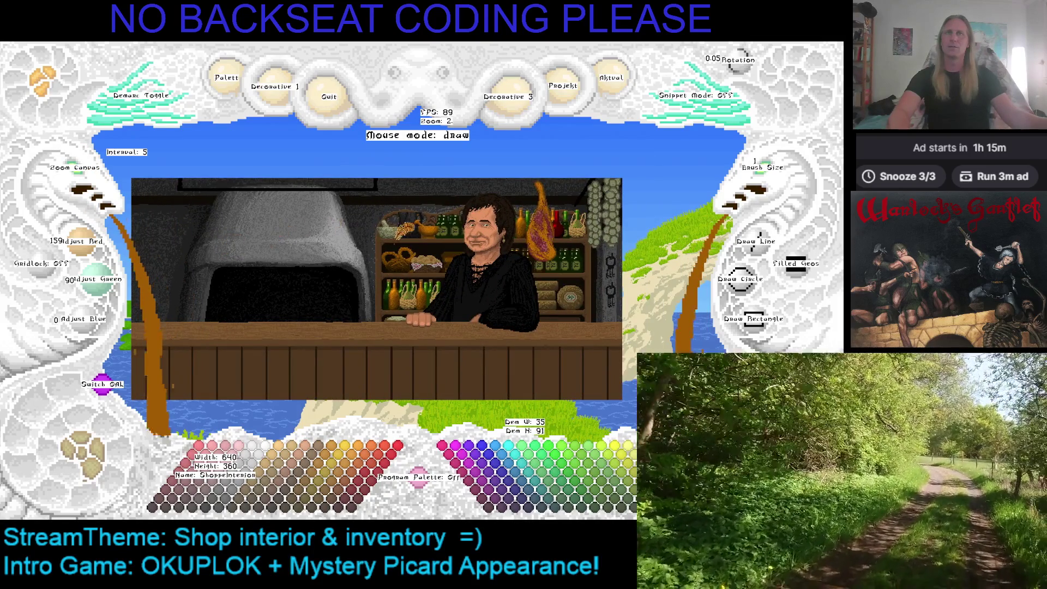
pyautogui.moveTo(403, 229); pyautogui.dragTo(213, 281)
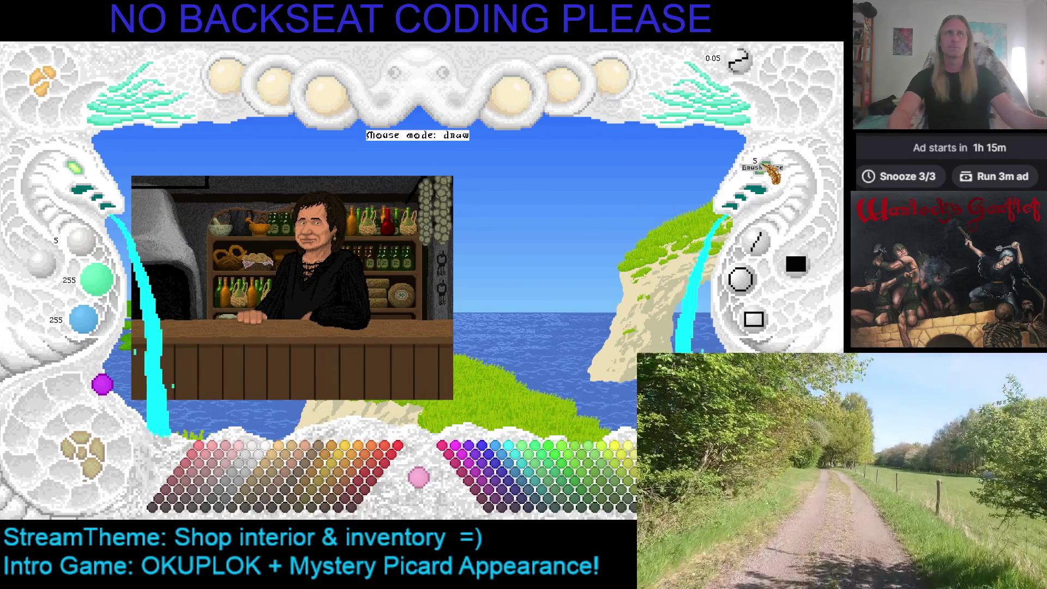
# Cancel the ham paste and switch to the sheet of four hams and three sausage strings
pyautogui.hotkey('ctrl', 'v')
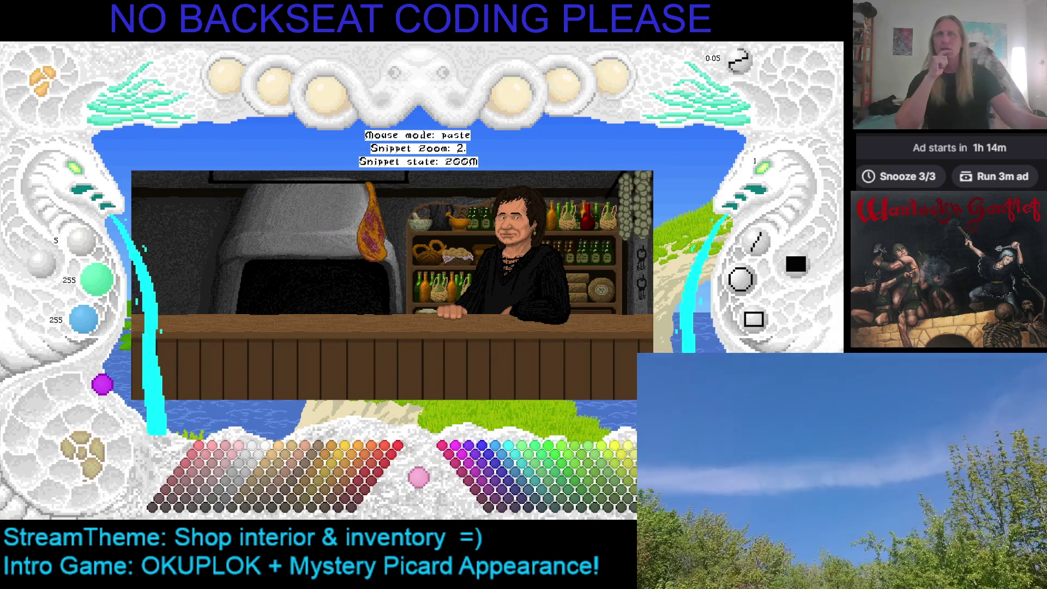
pyautogui.click(374, 240)
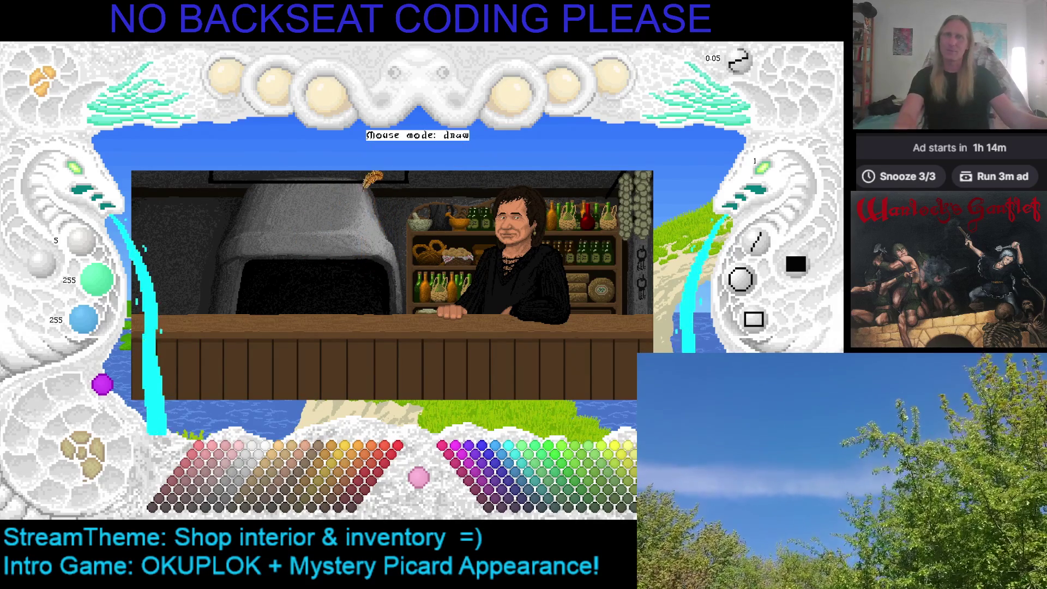
pyautogui.scroll(-5, 327, 207)
pyautogui.click(92, 463)
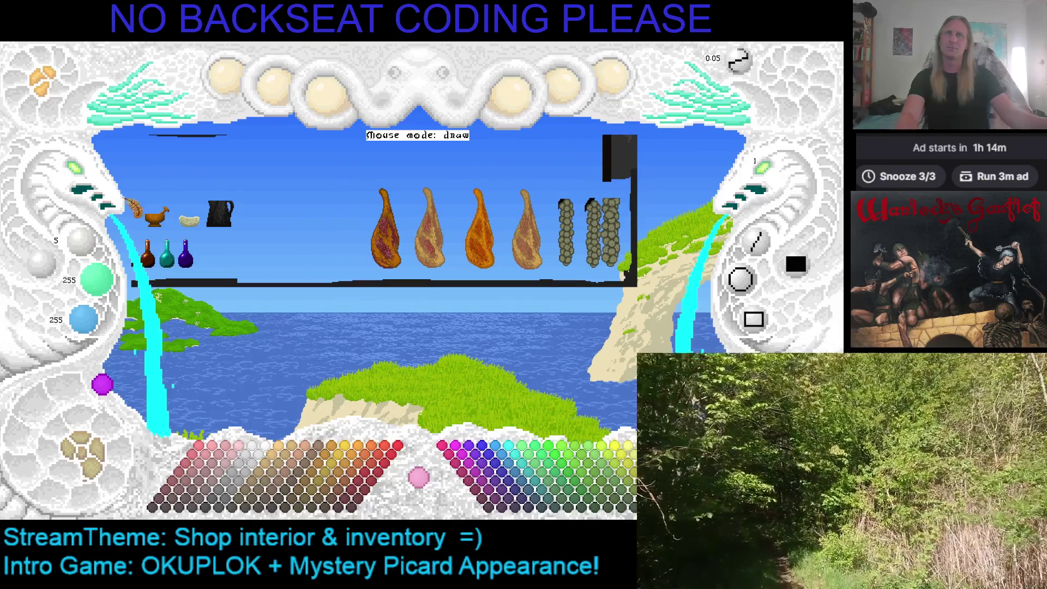
# Zoom in on the hams, pick the ham brown (159, 90, 0), and copy a ham snippet
pyautogui.click(82, 180)
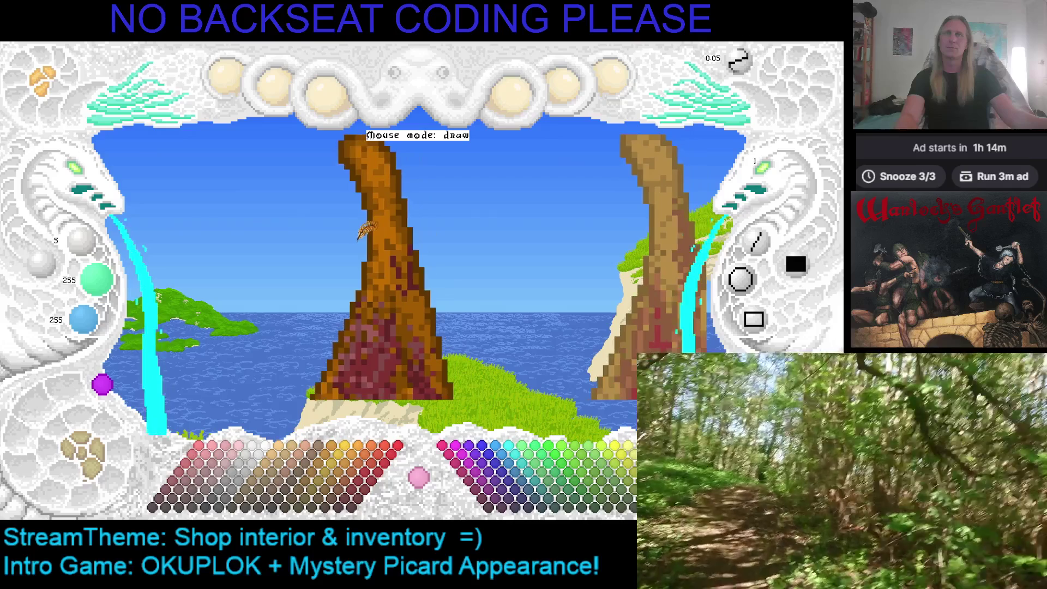
pyautogui.rightClick(375, 192)
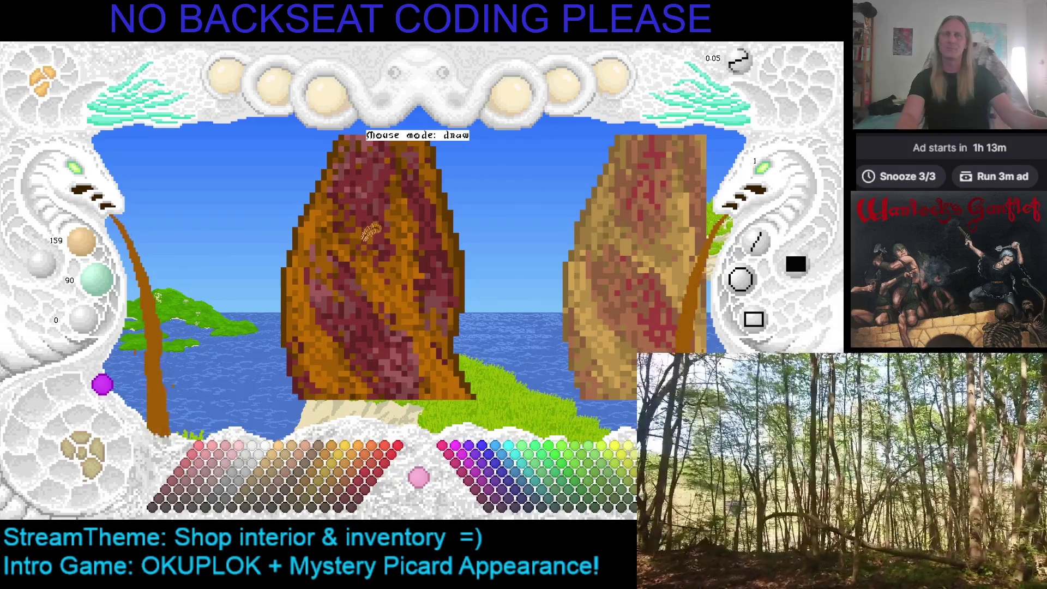
pyautogui.click(87, 183)
pyautogui.hotkey('ctrl', 'v')
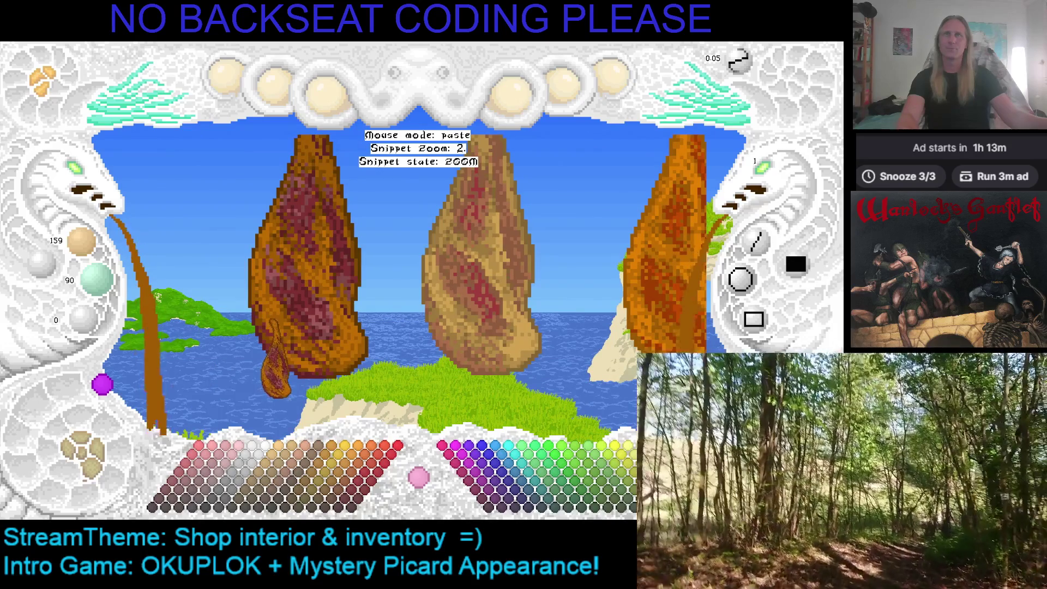
pyautogui.click(218, 305)
# Zoom back out to show the whole shop interior
pyautogui.click(82, 175)
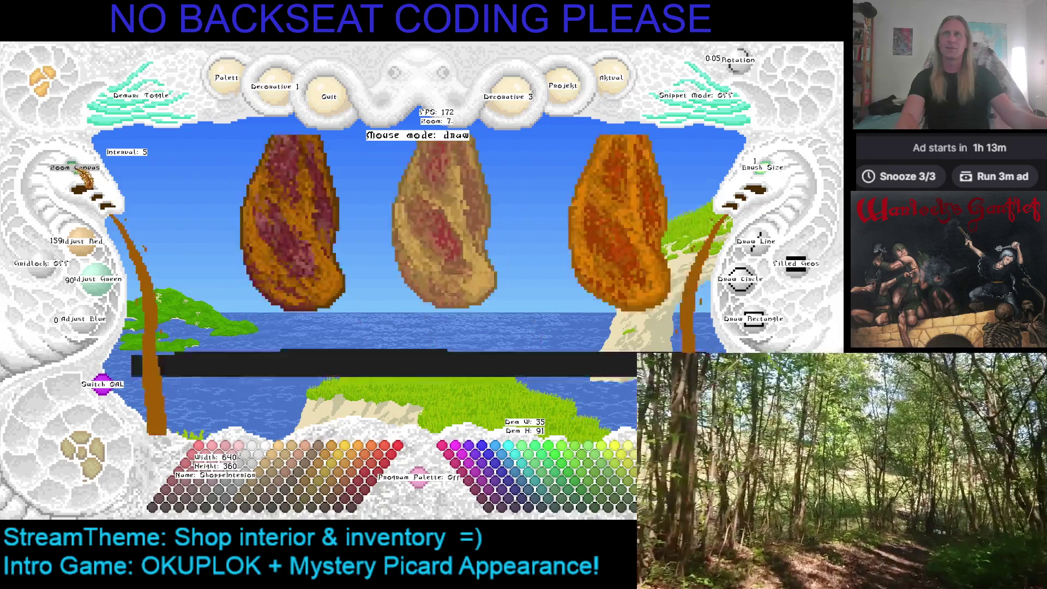
pyautogui.click(82, 175)
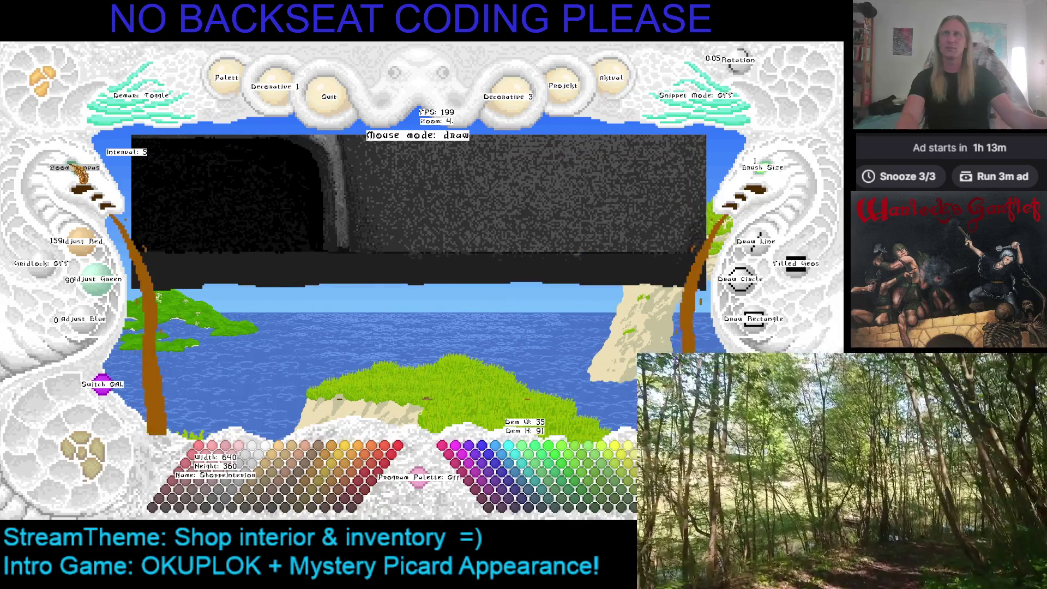
pyautogui.click(79, 174)
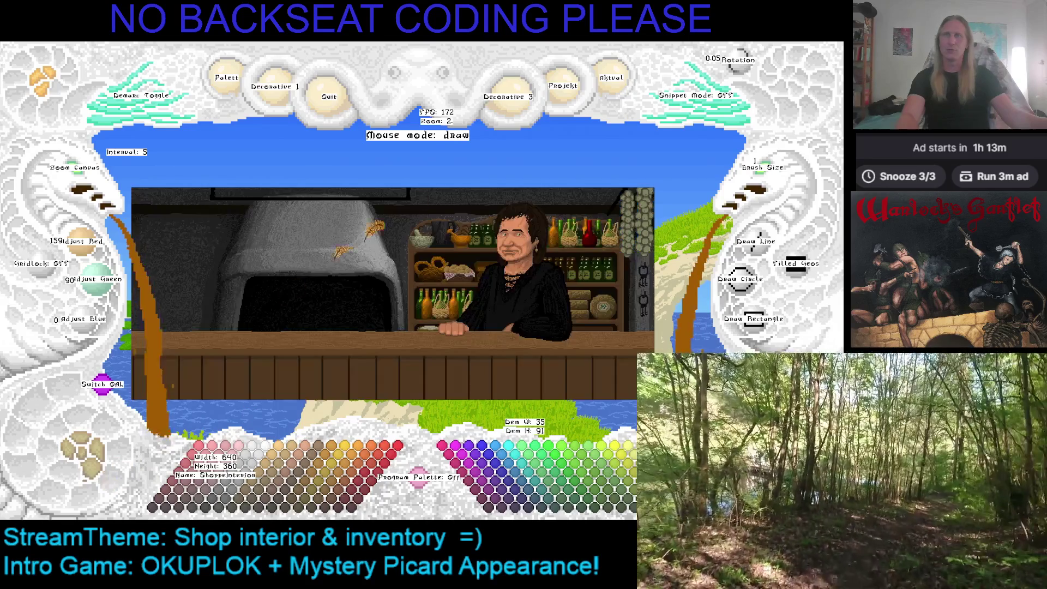
# Stamp the ham snippet on a rail above the oven, inspect it, and hide the shop picture
pyautogui.hotkey('ctrl', 'v')
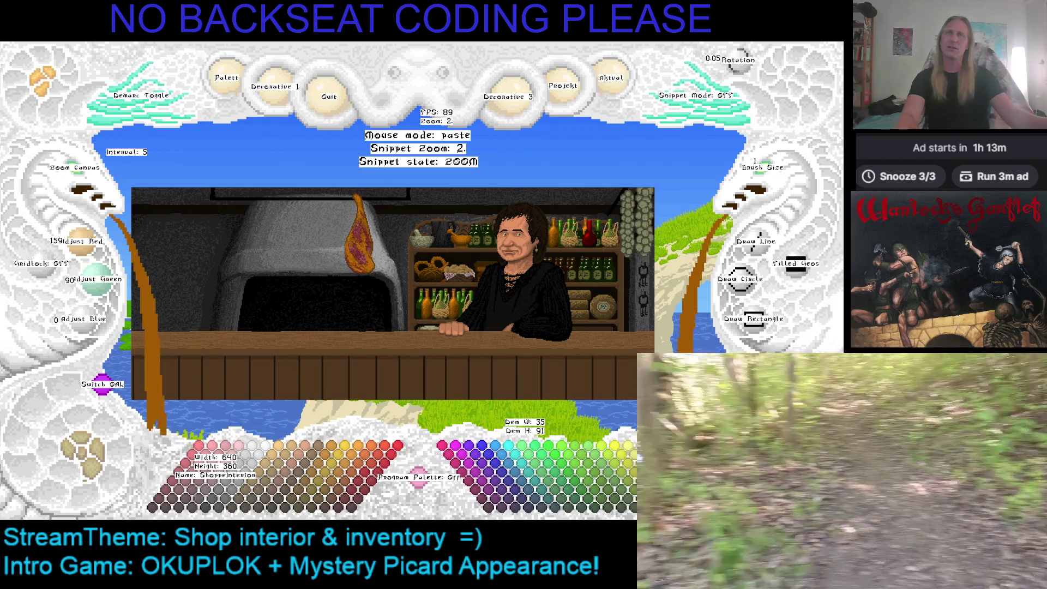
pyautogui.click(360, 233)
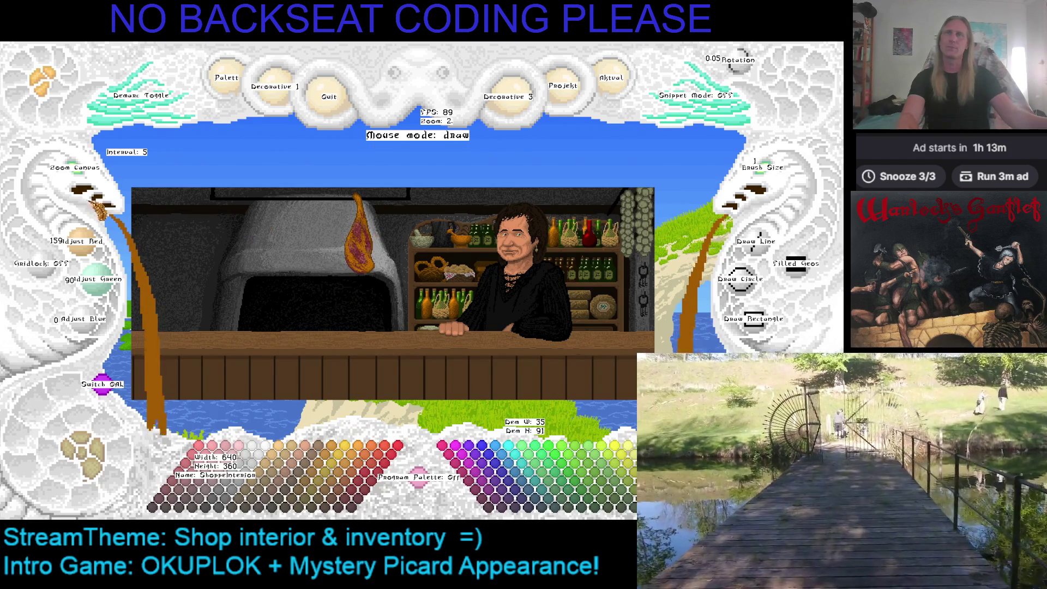
pyautogui.moveTo(86, 180); pyautogui.dragTo(134, 297)
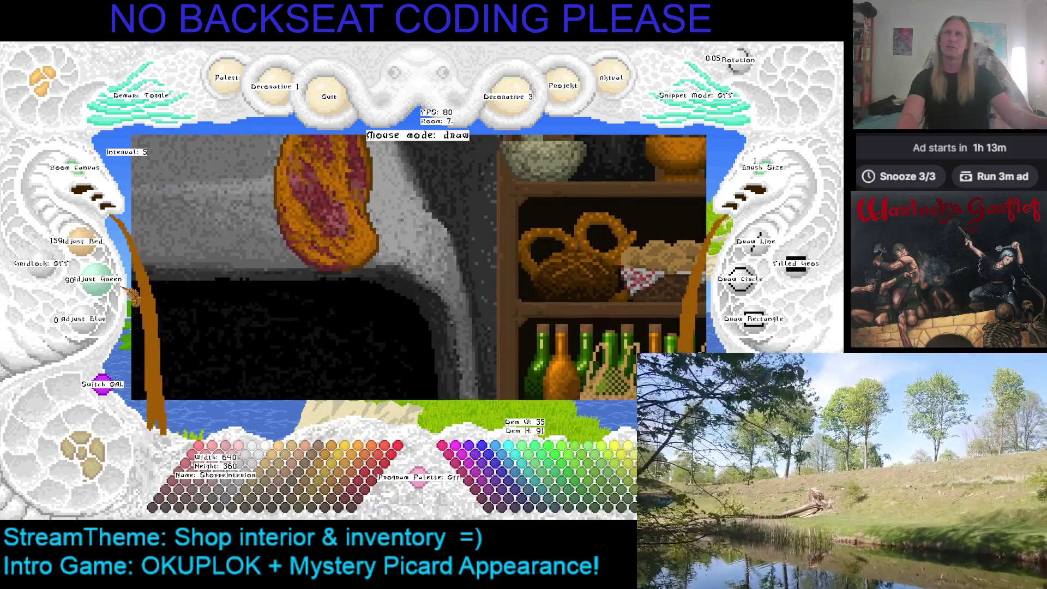
pyautogui.scroll(-5, 87, 181)
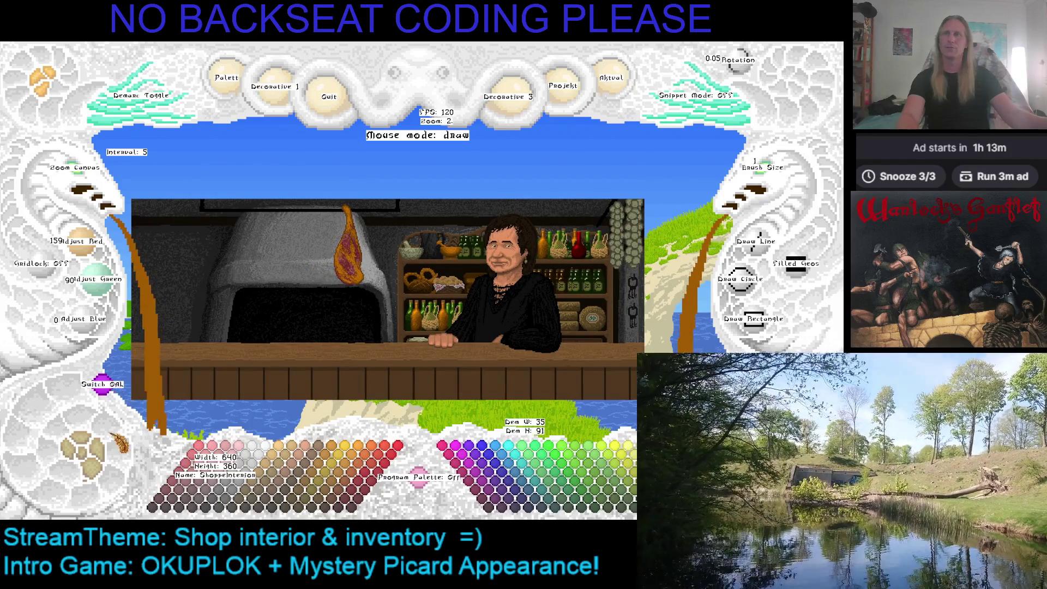
pyautogui.press('o')
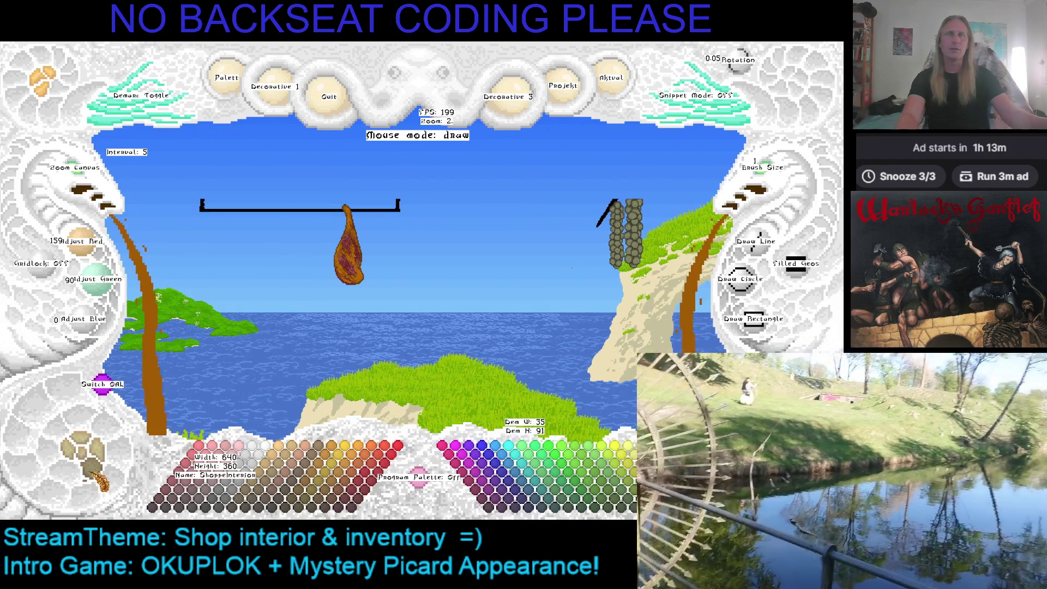
# Zoom in on the hanging ham and pick its brown as the current colour
pyautogui.press('o')
pyautogui.press('o')
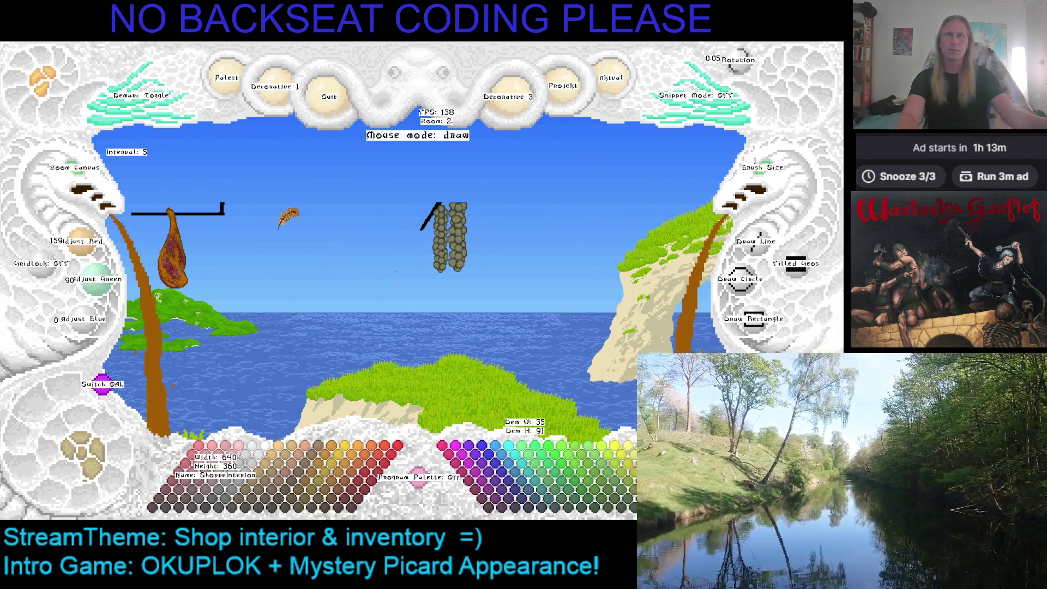
pyautogui.press('9')
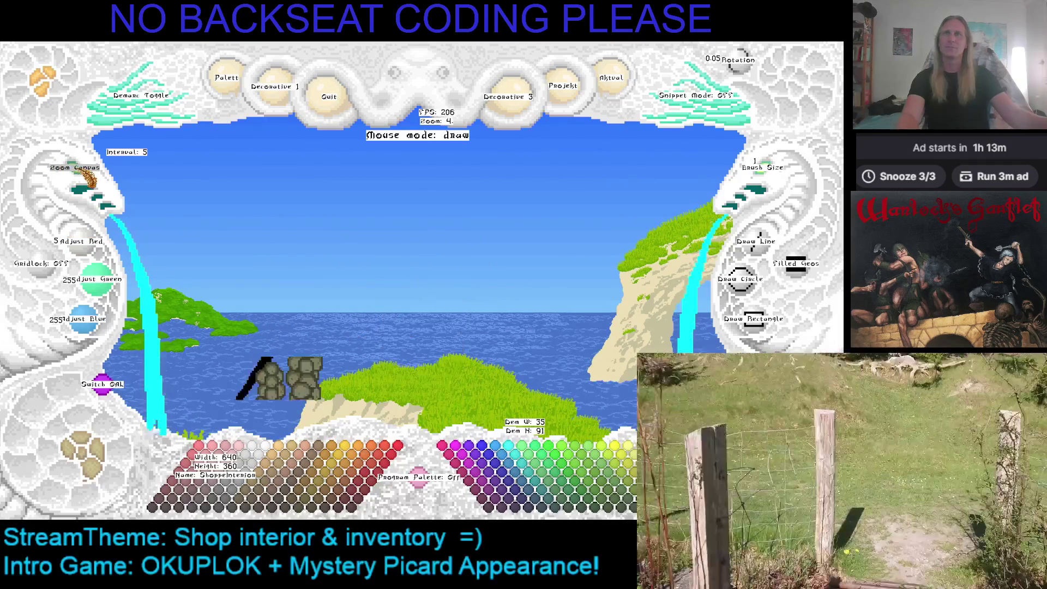
pyautogui.click(82, 173)
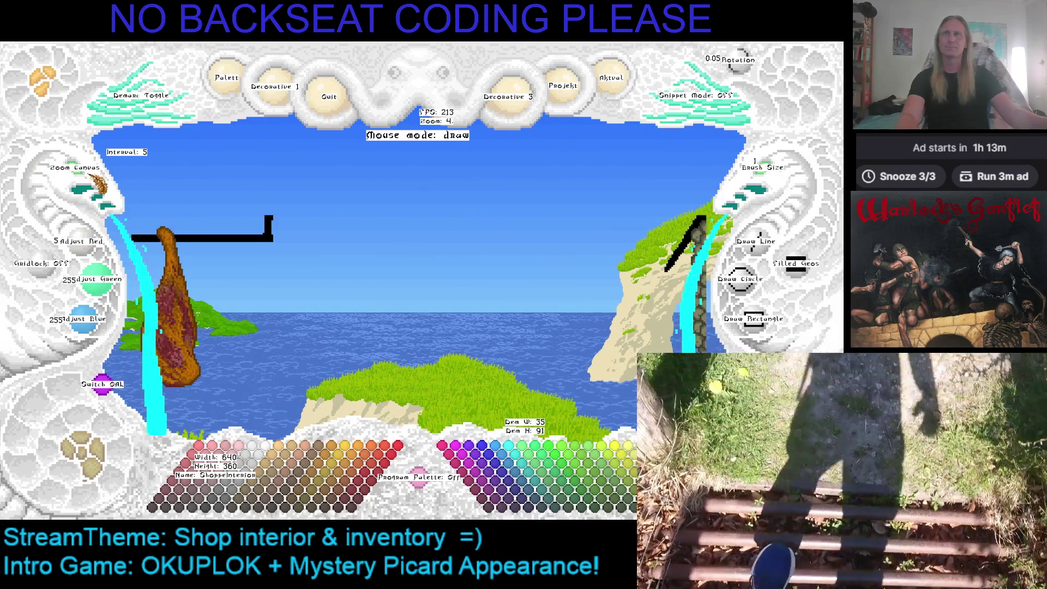
pyautogui.click(87, 173)
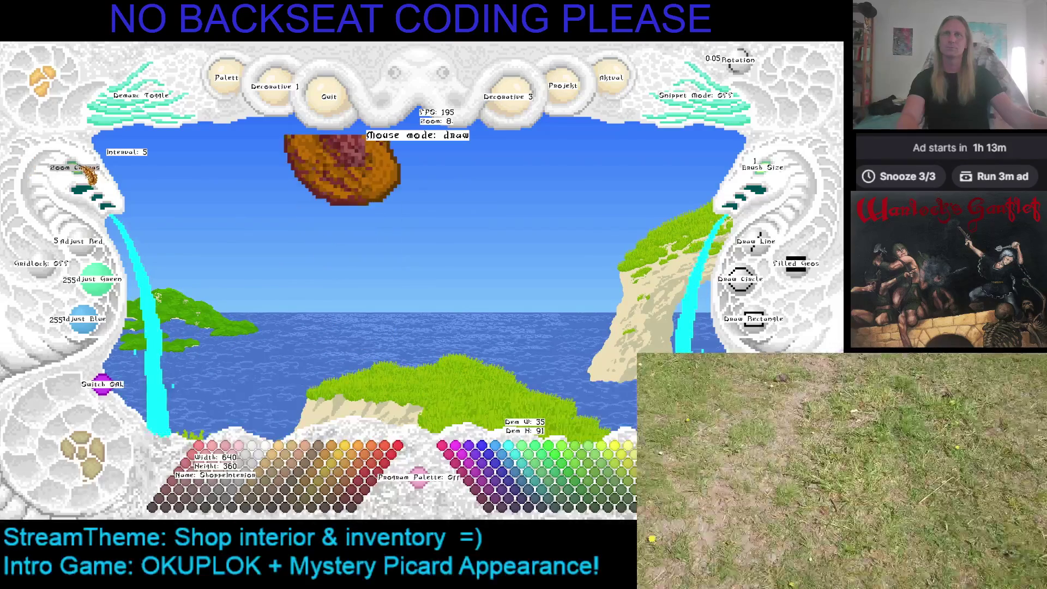
pyautogui.click(84, 179)
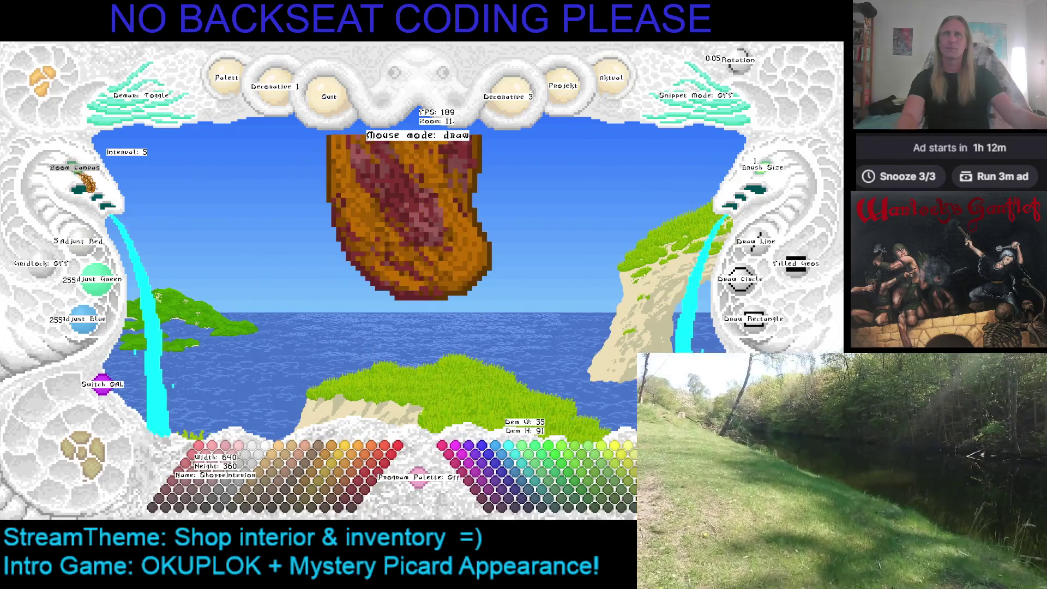
pyautogui.rightClick(523, 253)
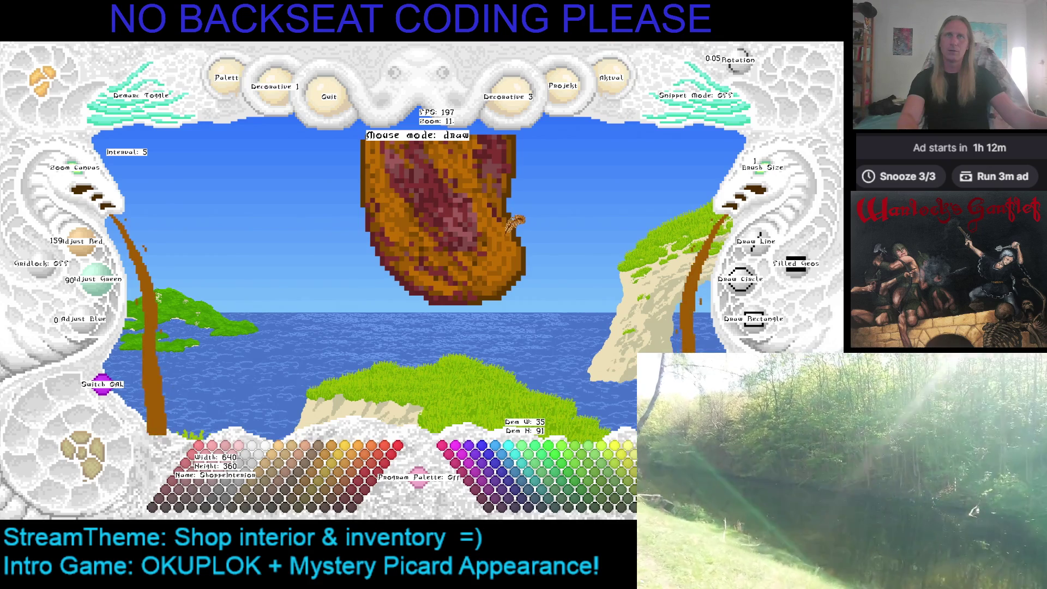
# Zoom out, cancel the paste, and restore the shop picture overlay with Switch OAL
pyautogui.scroll(-5, 387, 315)
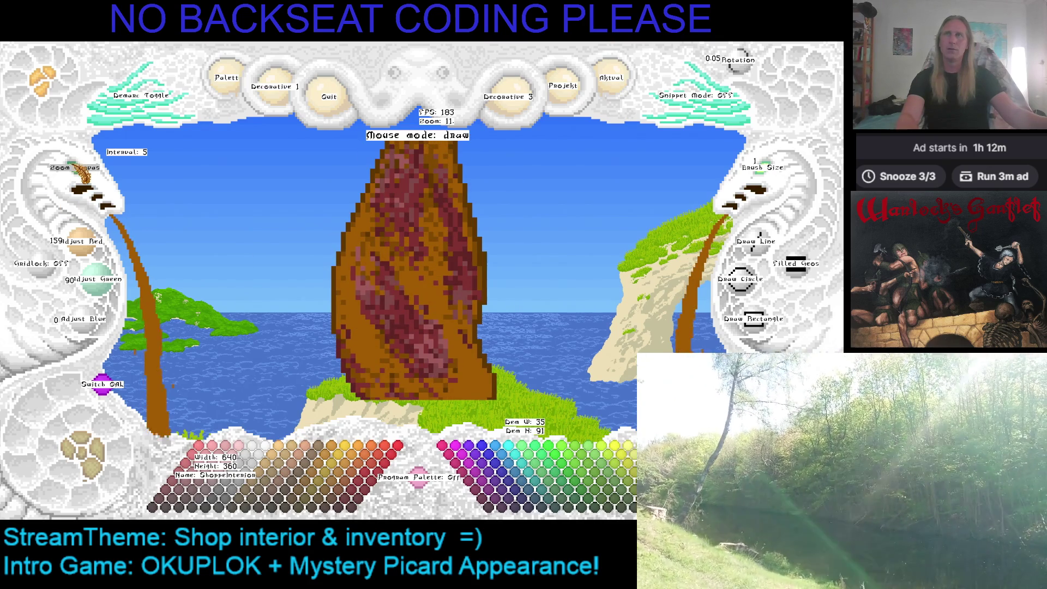
pyautogui.scroll(-6, 82, 174)
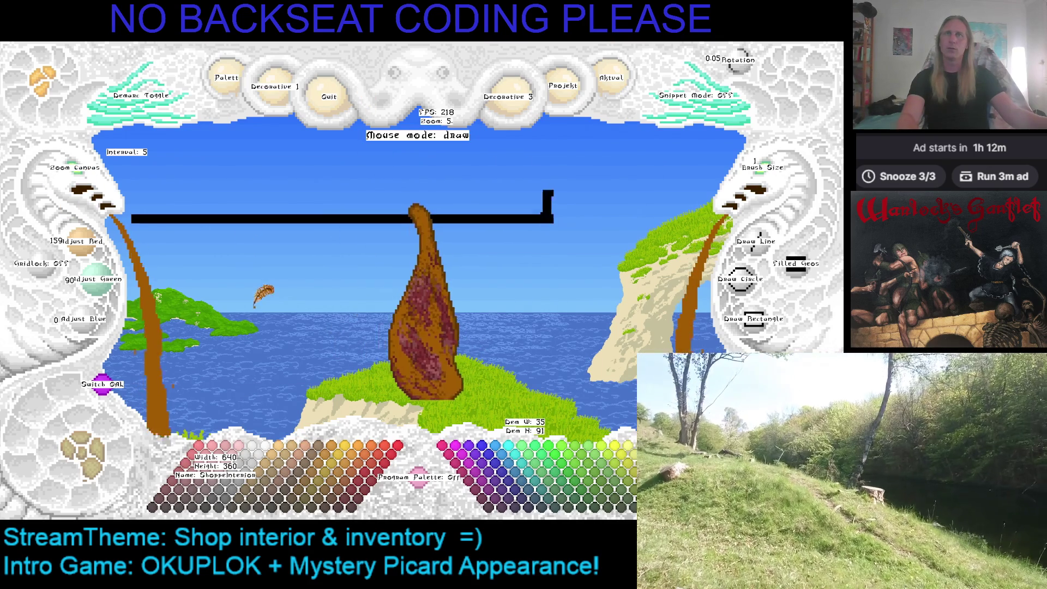
pyautogui.scroll(-3, 81, 174)
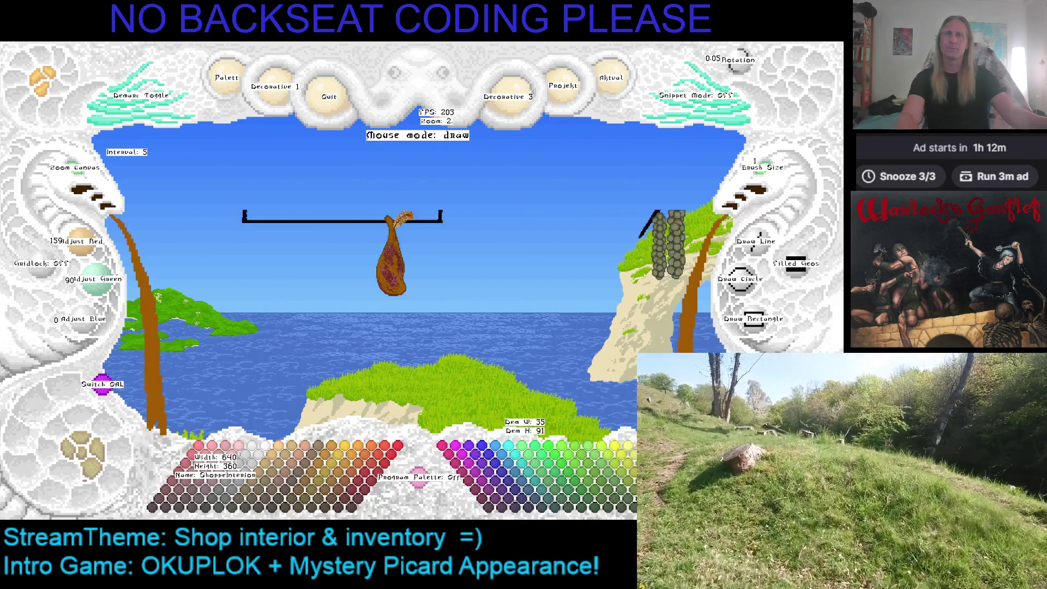
pyautogui.hotkey('ctrl', 'v')
pyautogui.press('Escape')
pyautogui.click(102, 384)
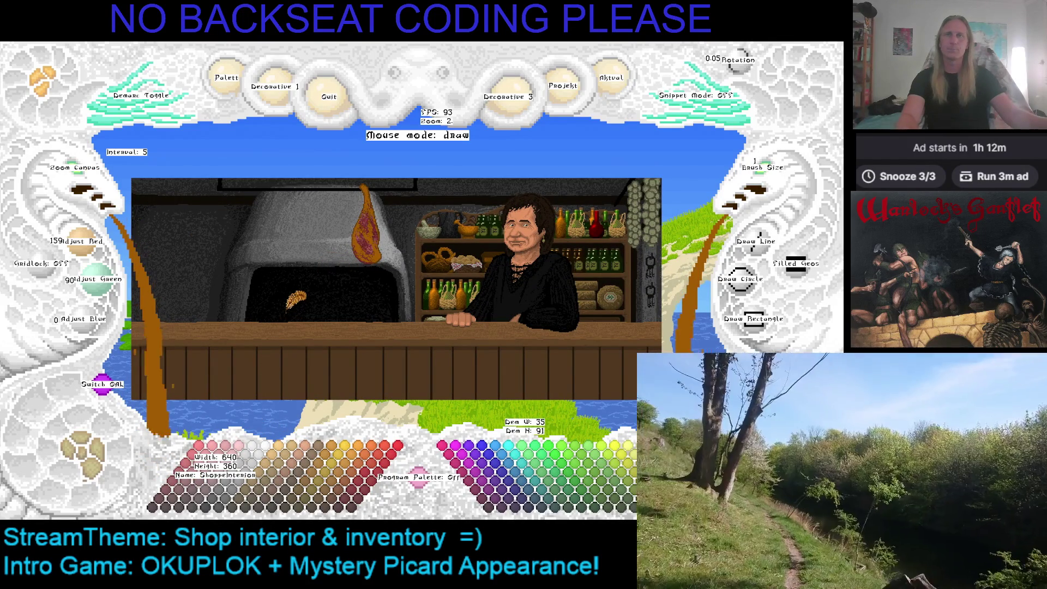
# Hide the interface labels and zoom in close on the hanging ham's lower part
pyautogui.press('Tab')
pyautogui.scroll(1, 296, 303)
pyautogui.scroll(-1, 218, 262)
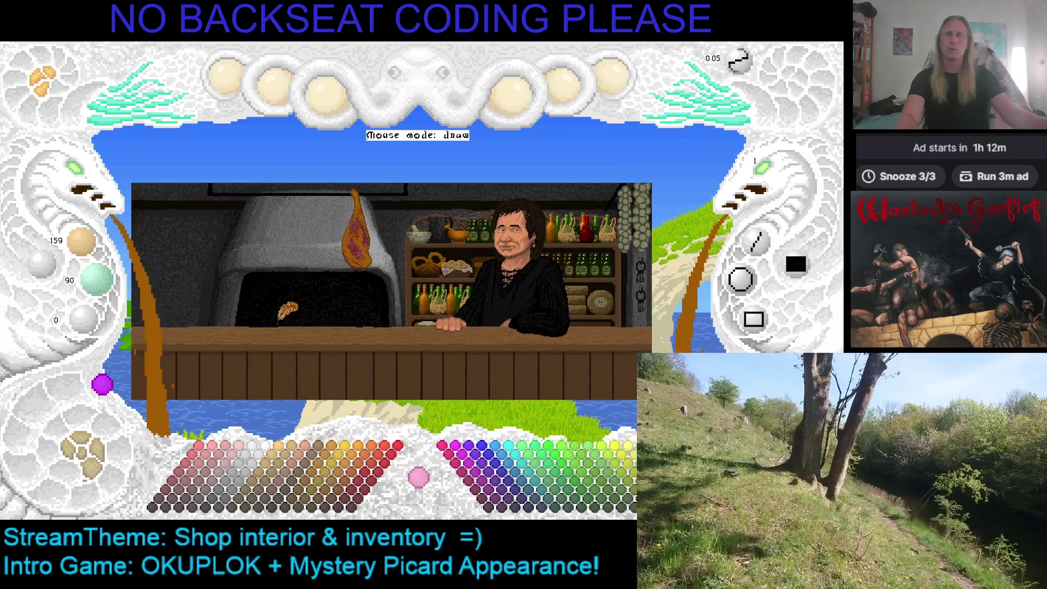
pyautogui.scroll(4, 338, 360)
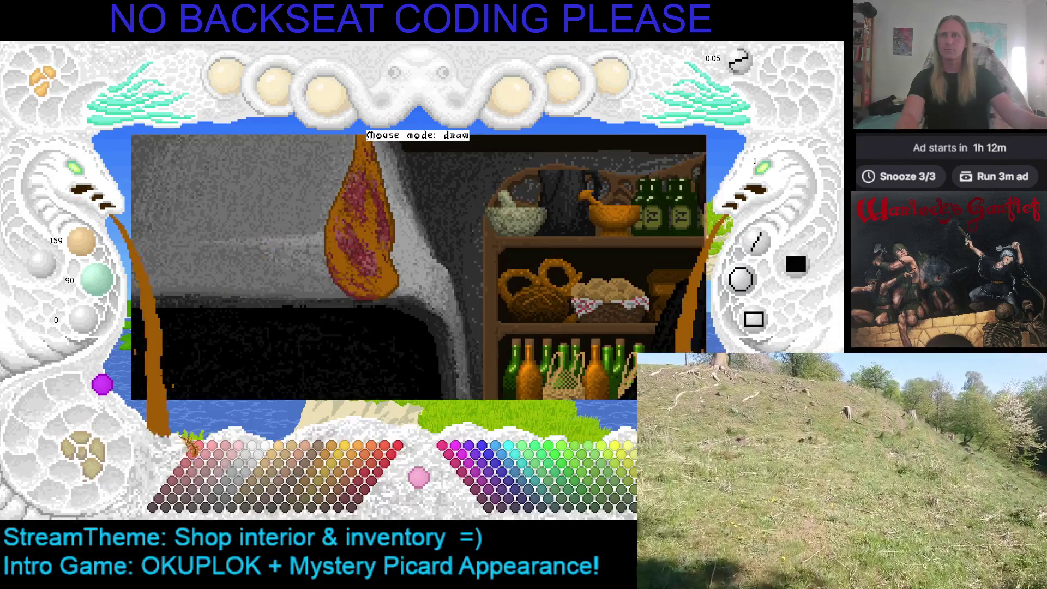
pyautogui.scroll(-1, 251, 319)
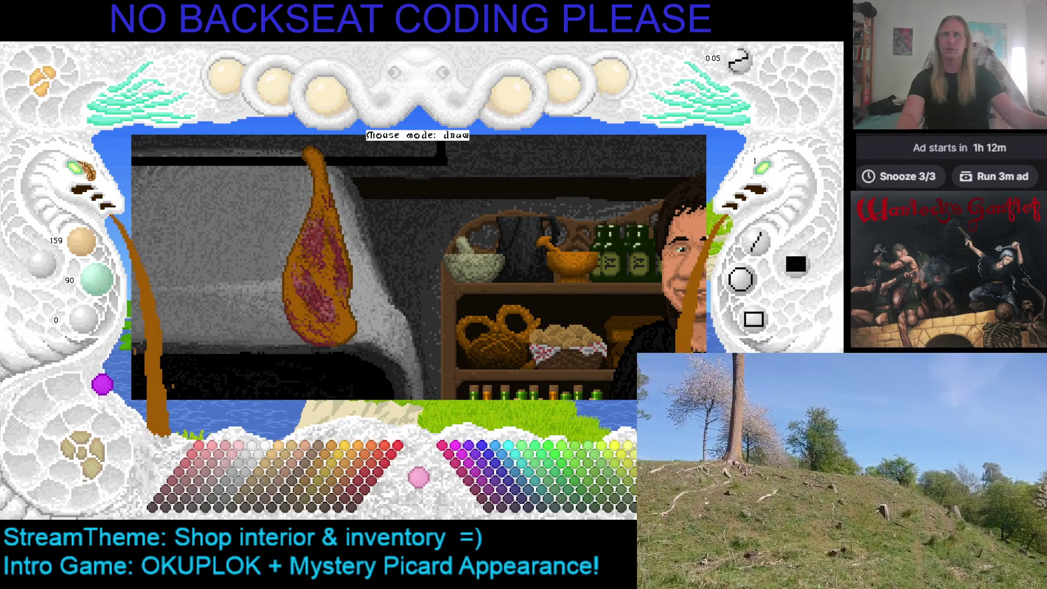
pyautogui.moveTo(82, 170); pyautogui.dragTo(300, 349)
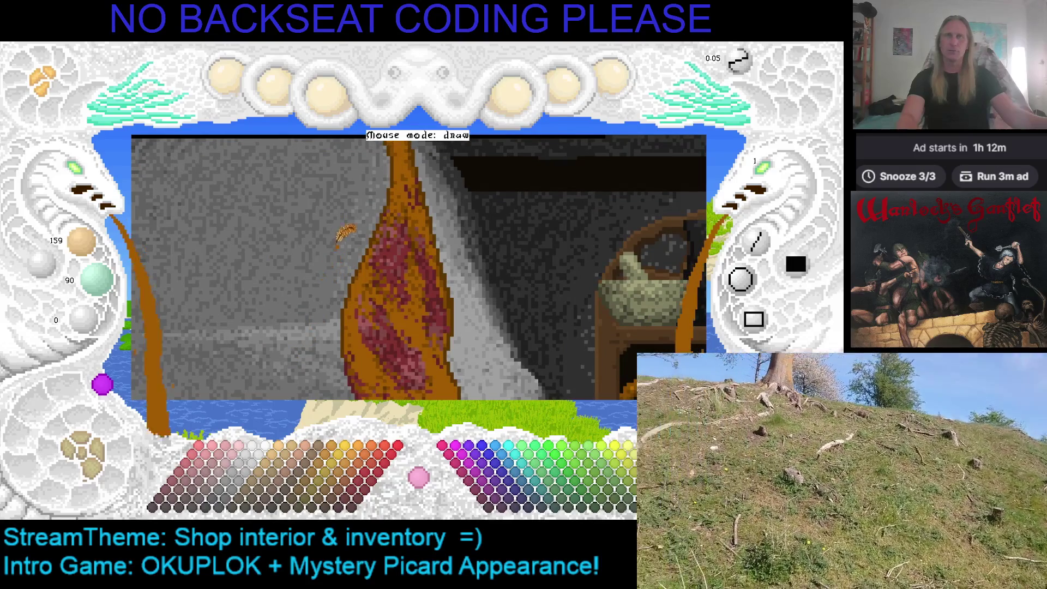
pyautogui.scroll(3, 345, 233)
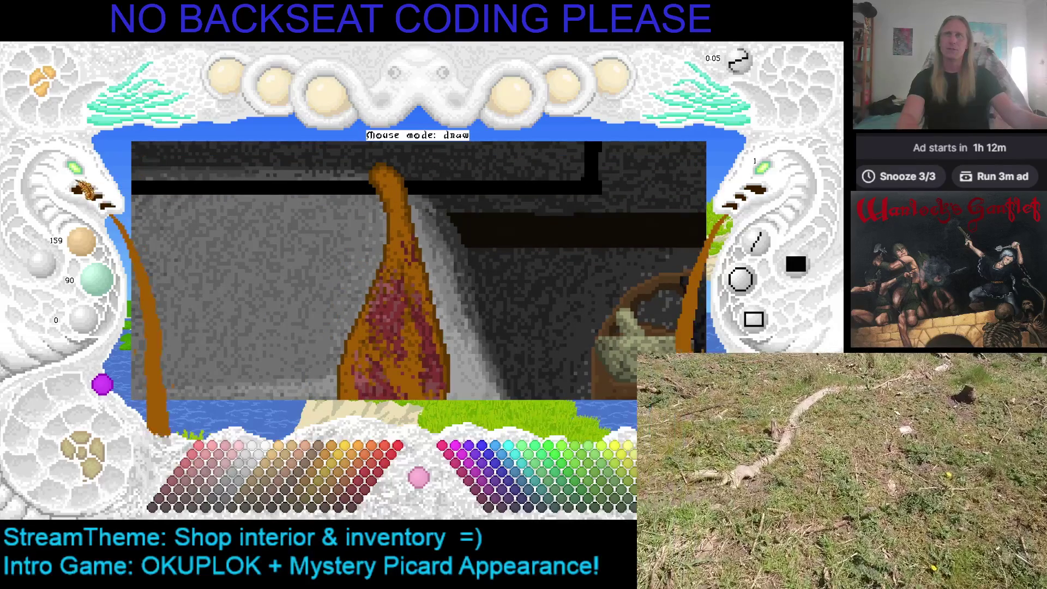
pyautogui.moveTo(79, 169); pyautogui.dragTo(79, 169)
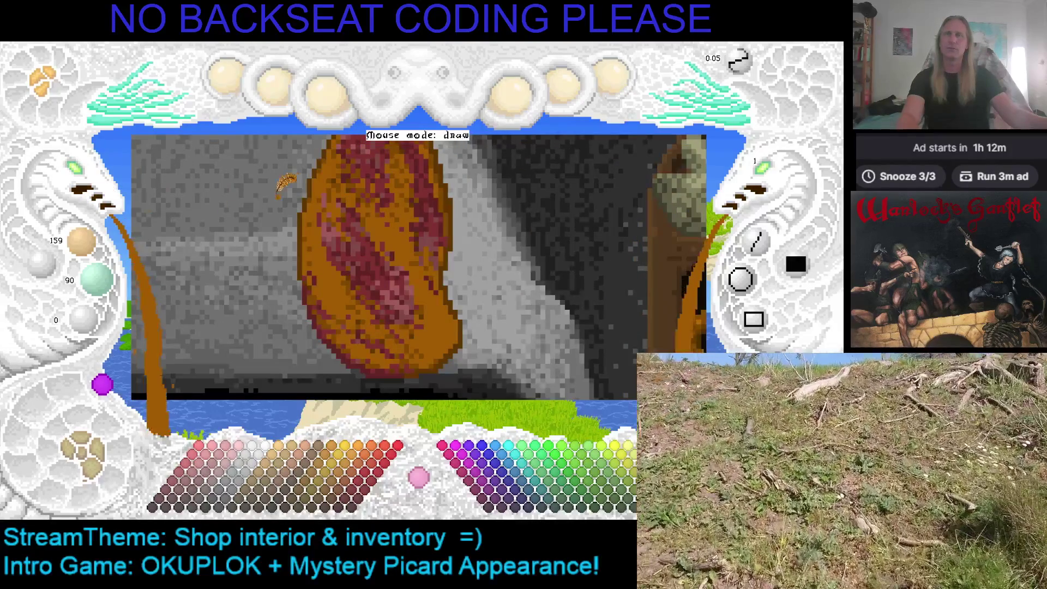
pyautogui.scroll(3, 278, 196)
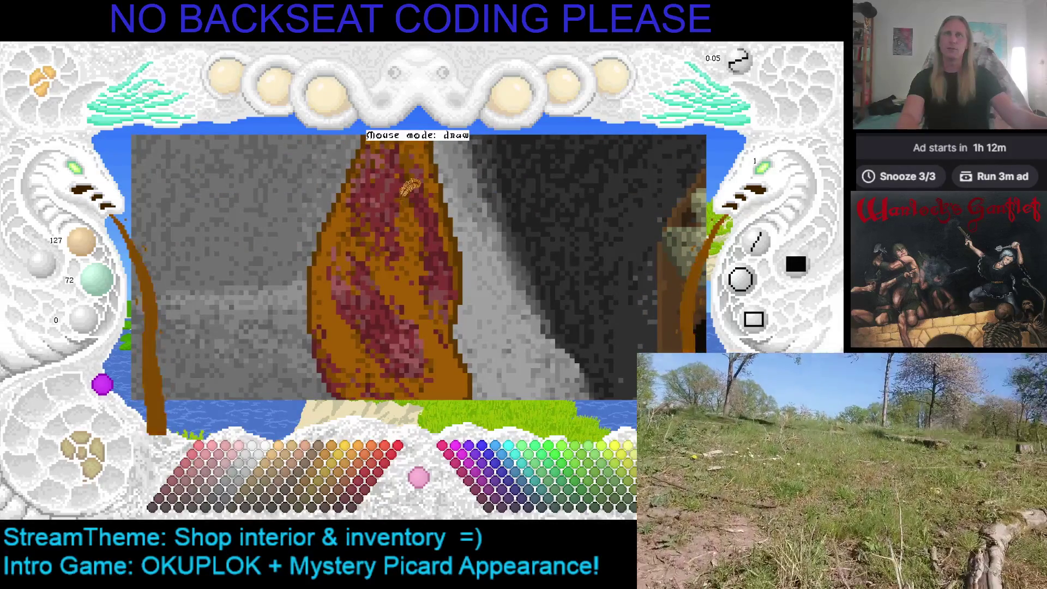
pyautogui.scroll(-2, 412, 186)
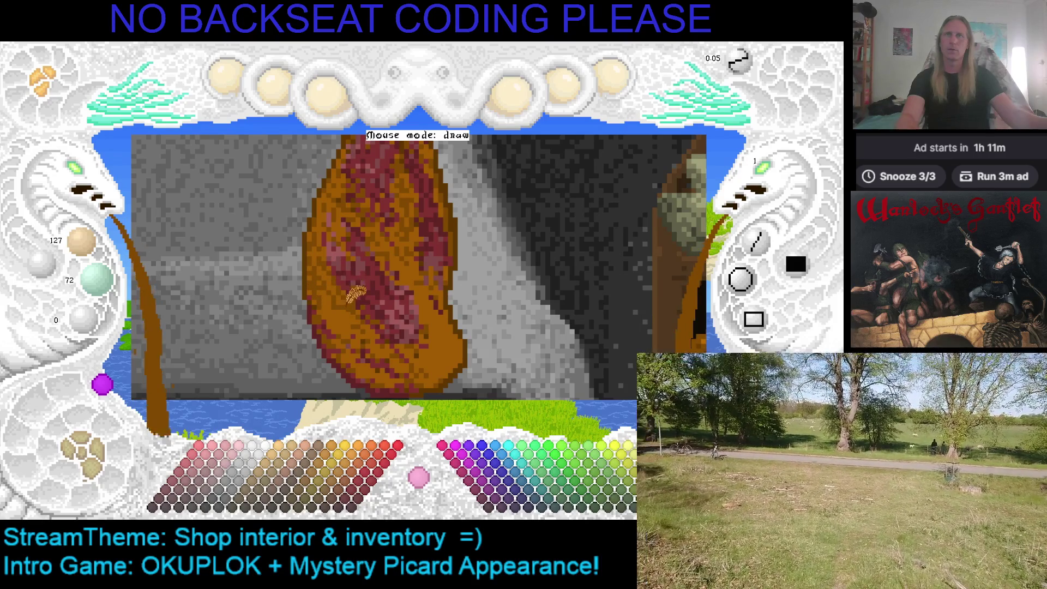
# Paint deeper orange and red shading on the ham, down to its bottom edge
pyautogui.scroll(1, 344, 283)
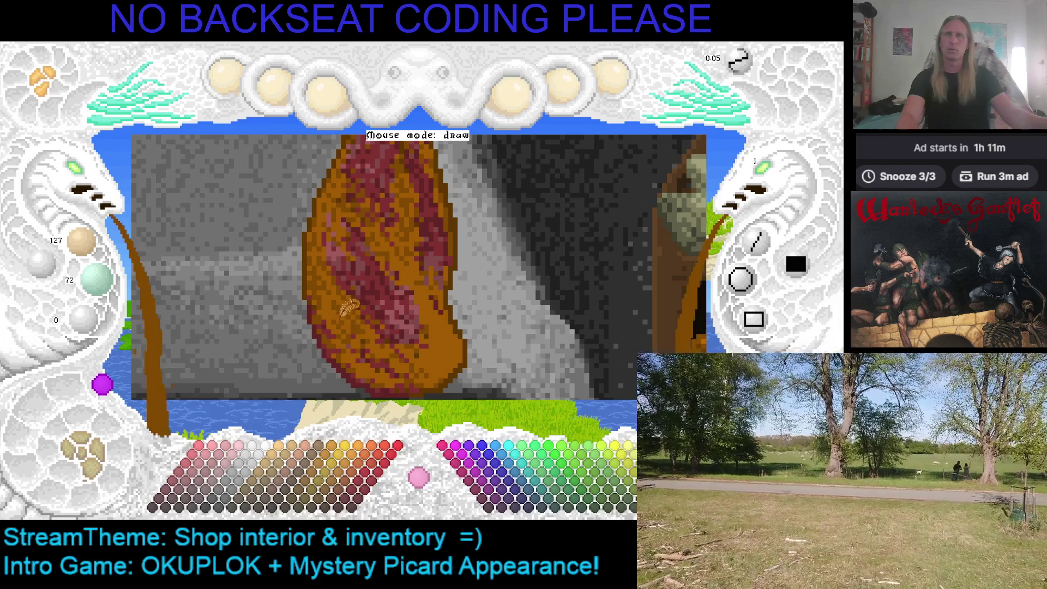
pyautogui.scroll(1, 363, 315)
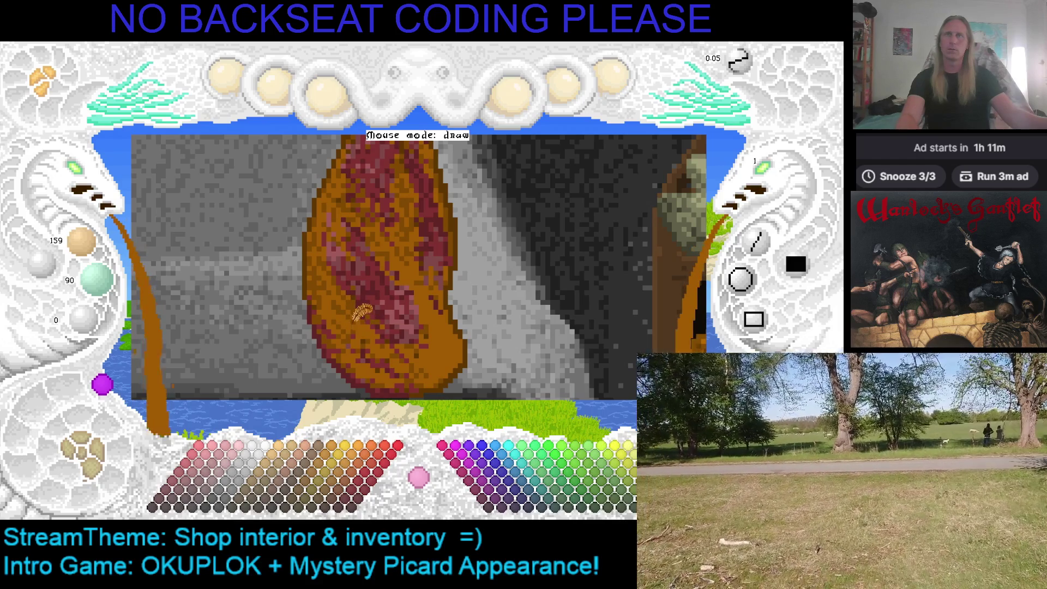
pyautogui.scroll(-1, 372, 317)
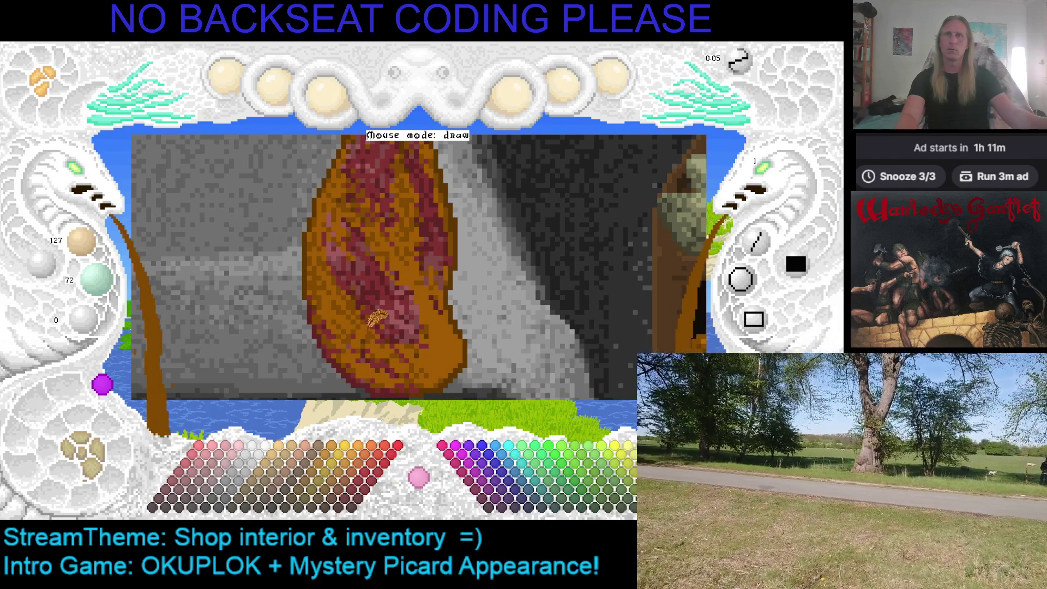
pyautogui.moveTo(365, 332); pyautogui.dragTo(356, 297)
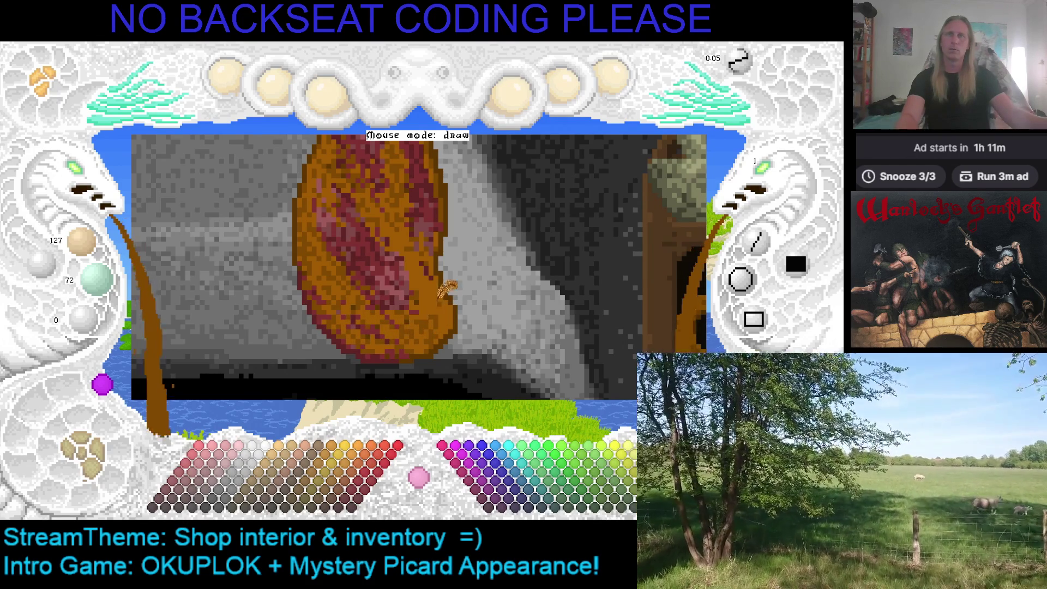
pyautogui.scroll(2, 439, 296)
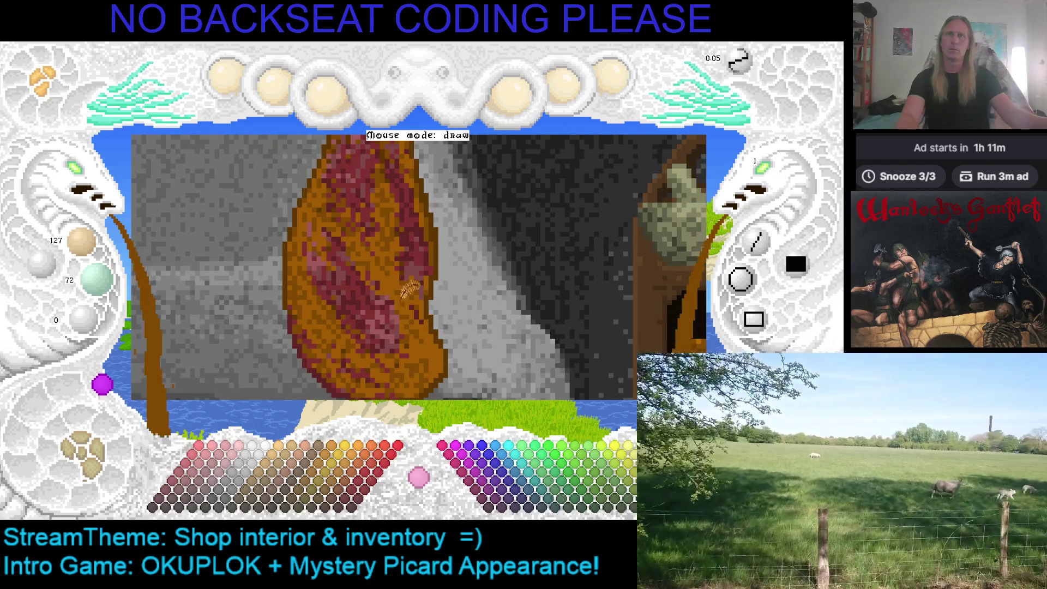
pyautogui.scroll(2, 403, 245)
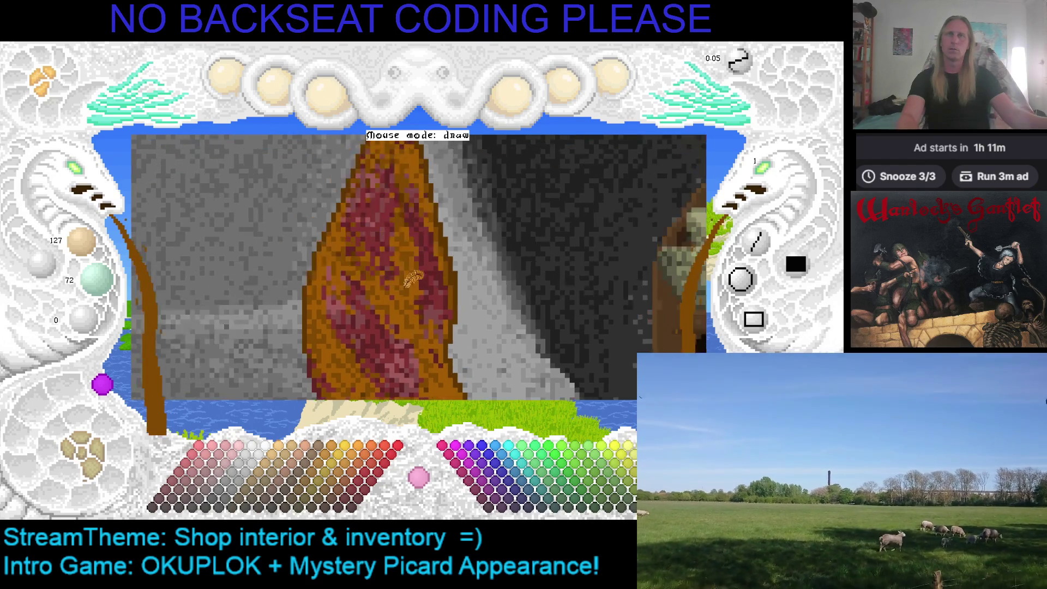
pyautogui.scroll(2, 413, 280)
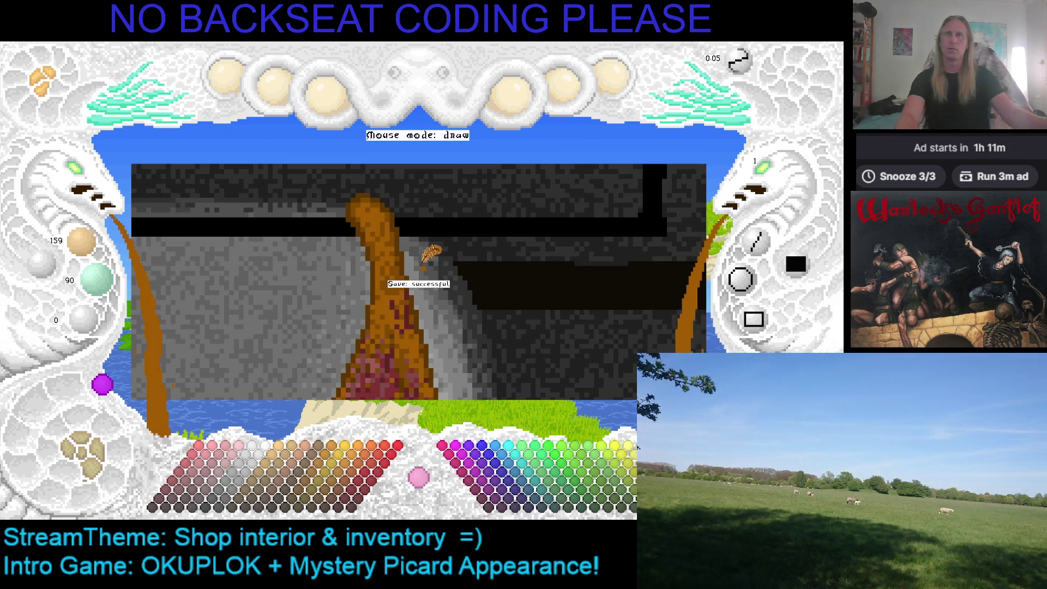
# Try tan and orange palette shades, settling on the bright orange
pyautogui.scroll(-1, 417, 245)
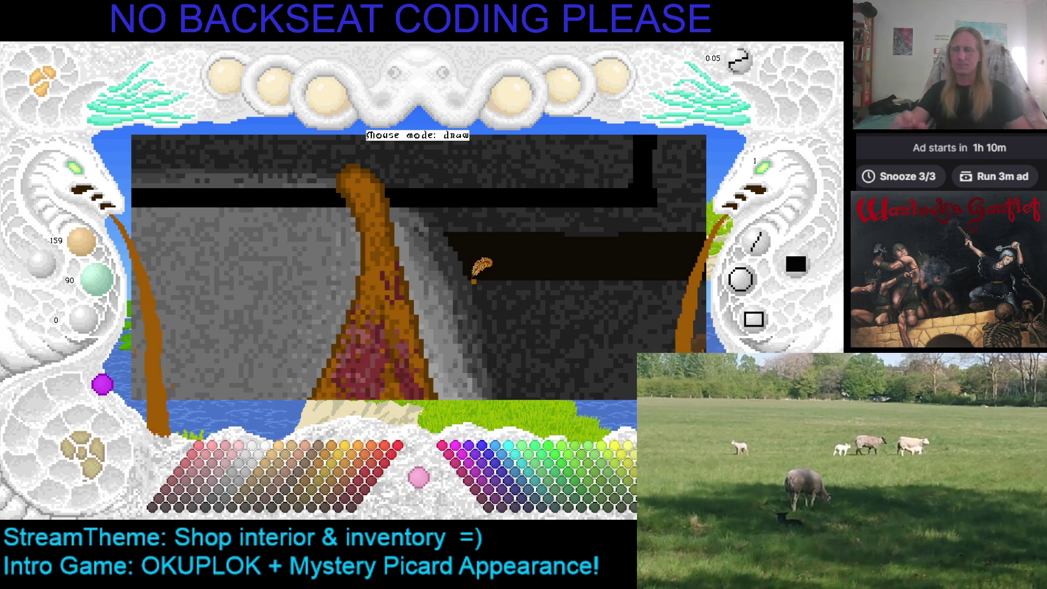
pyautogui.click(271, 478)
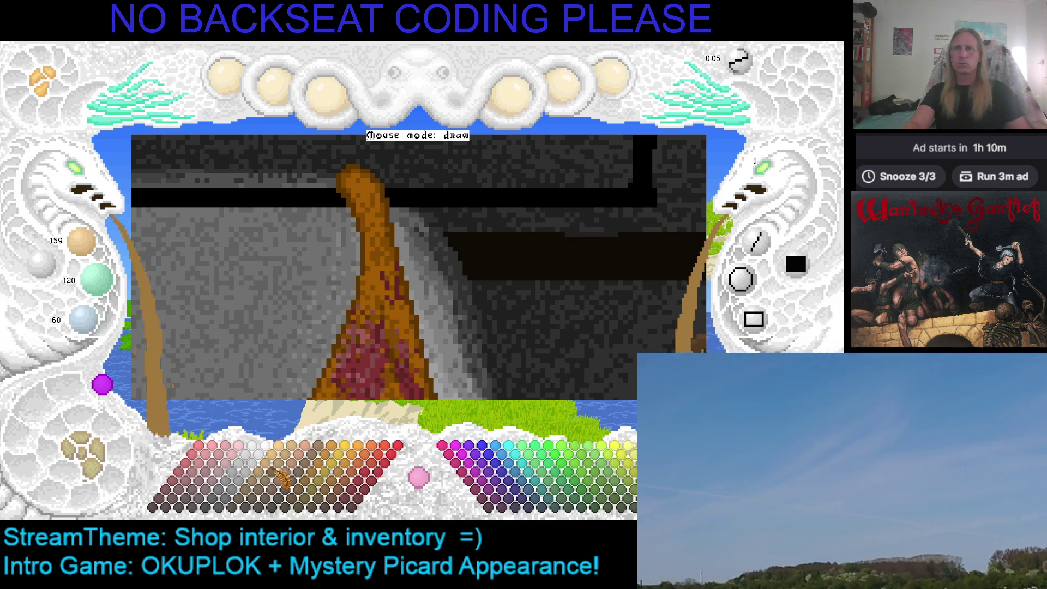
pyautogui.click(267, 484)
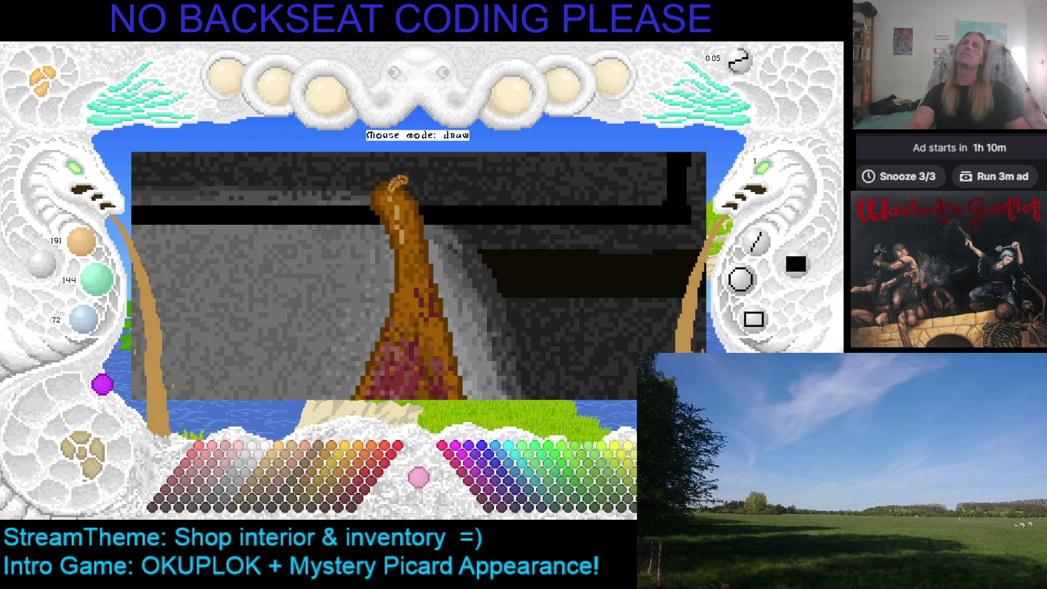
pyautogui.click(355, 478)
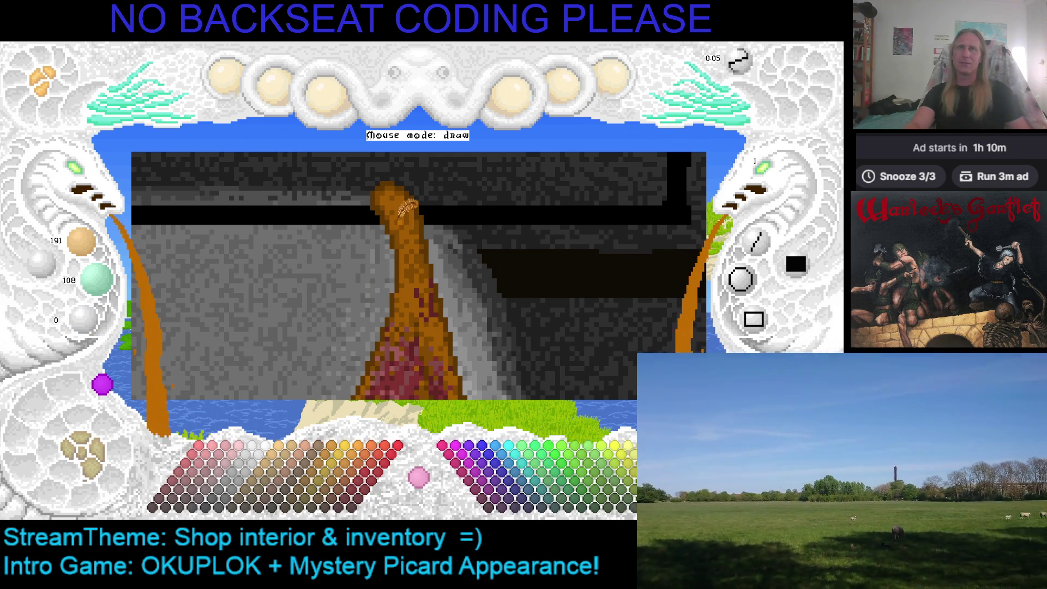
pyautogui.click(351, 487)
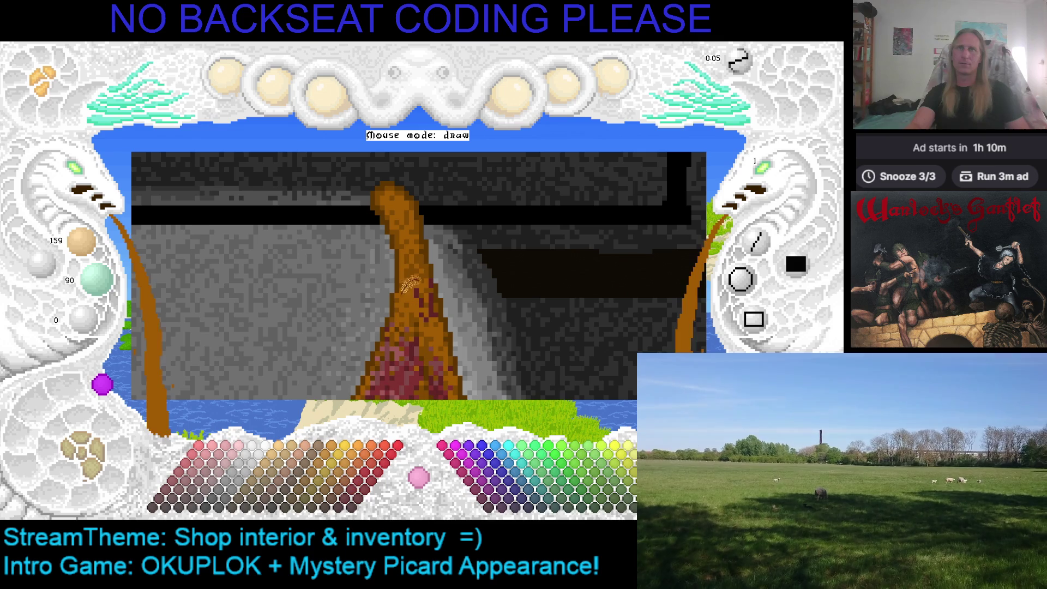
pyautogui.click(355, 473)
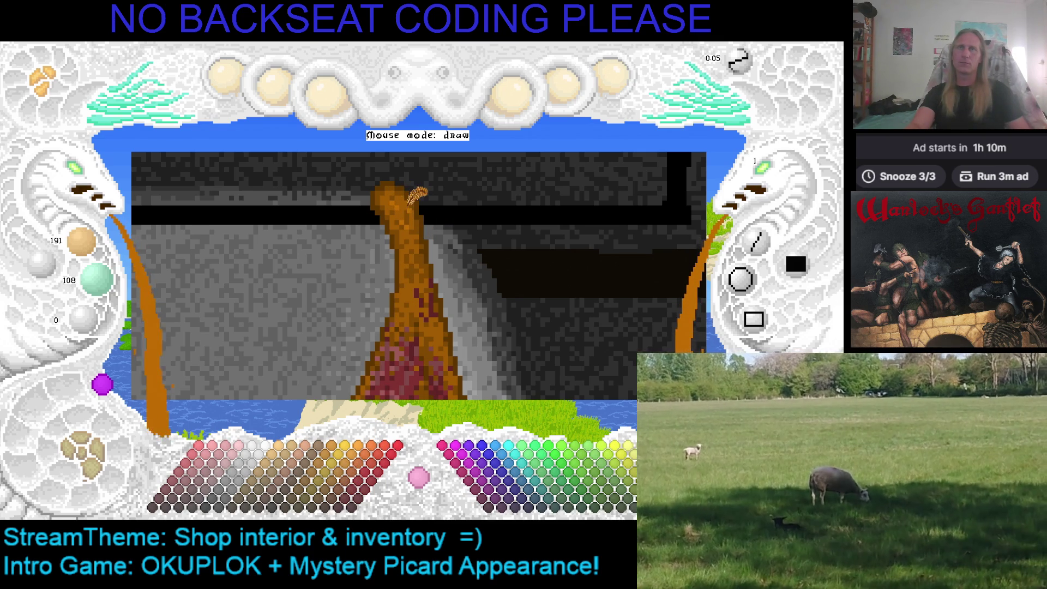
# Paint bright orange over the ham's tapered top, then zoom out beside the shelves
pyautogui.scroll(-2, 430, 281)
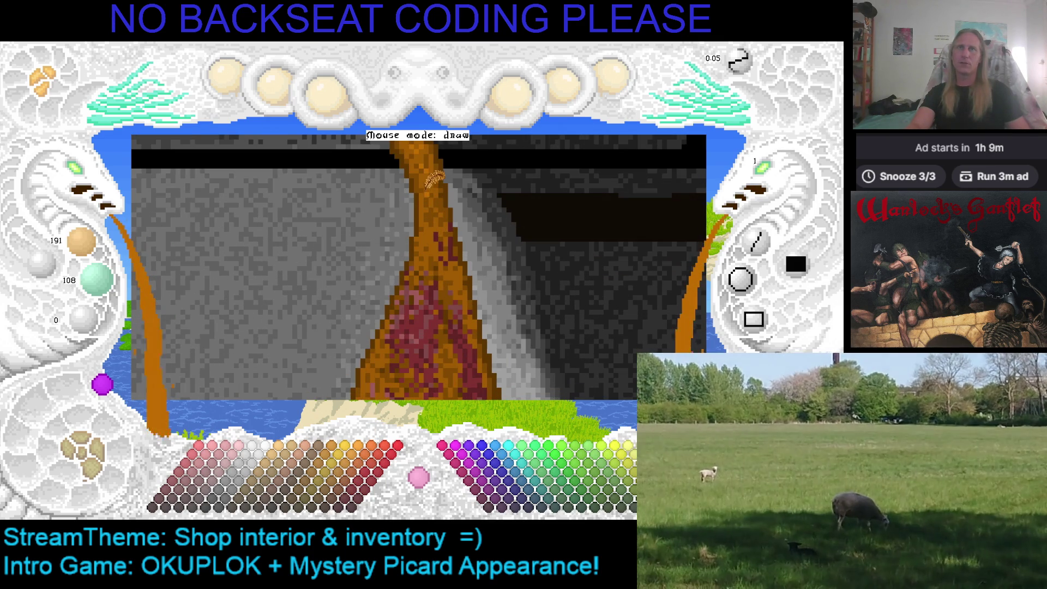
pyautogui.scroll(2, 440, 188)
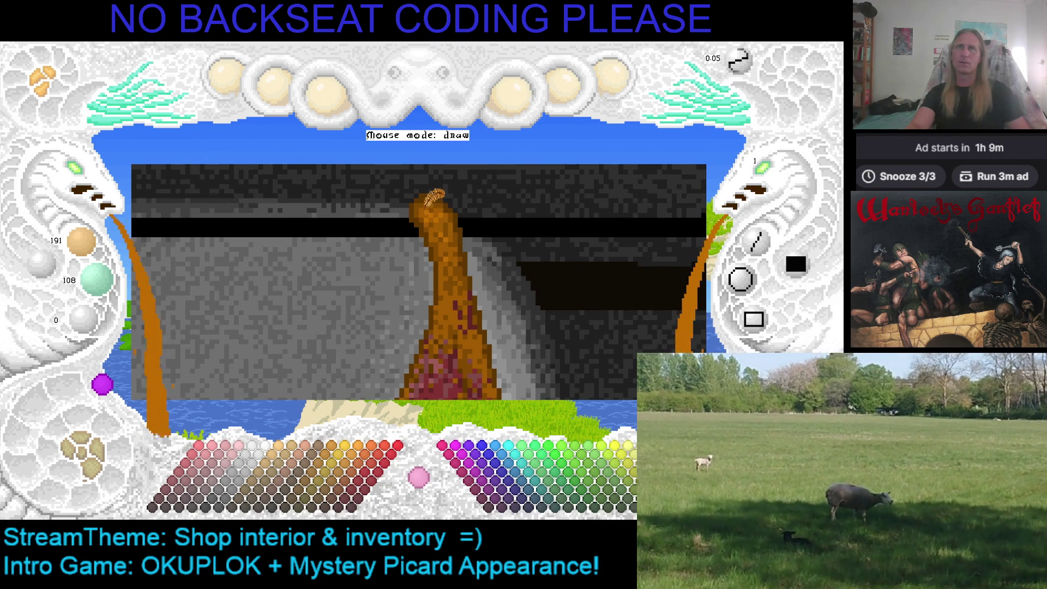
pyautogui.scroll(-3, 497, 272)
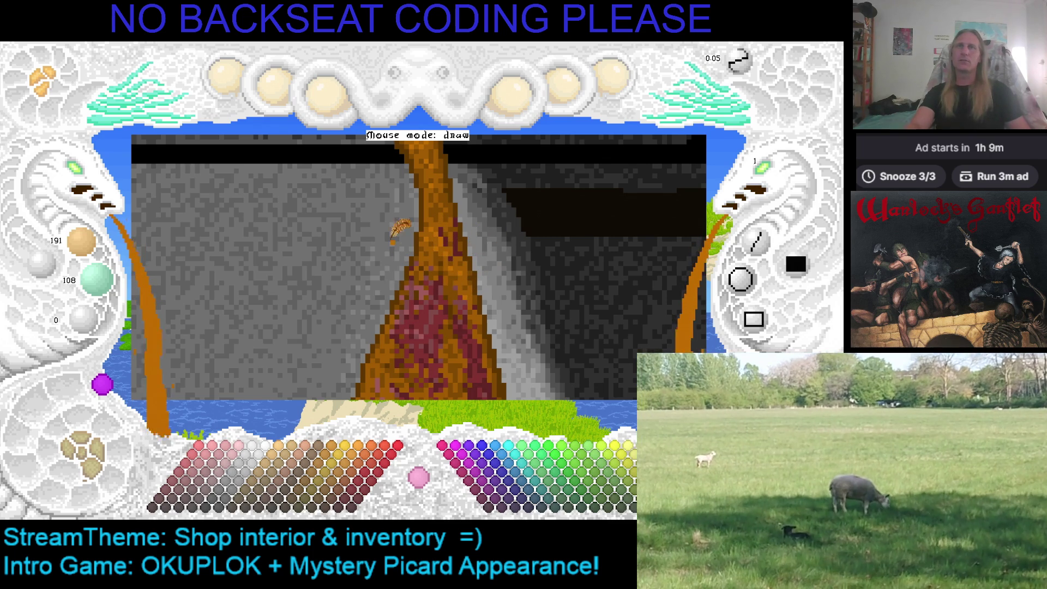
pyautogui.scroll(-3, 392, 240)
pyautogui.click(92, 176)
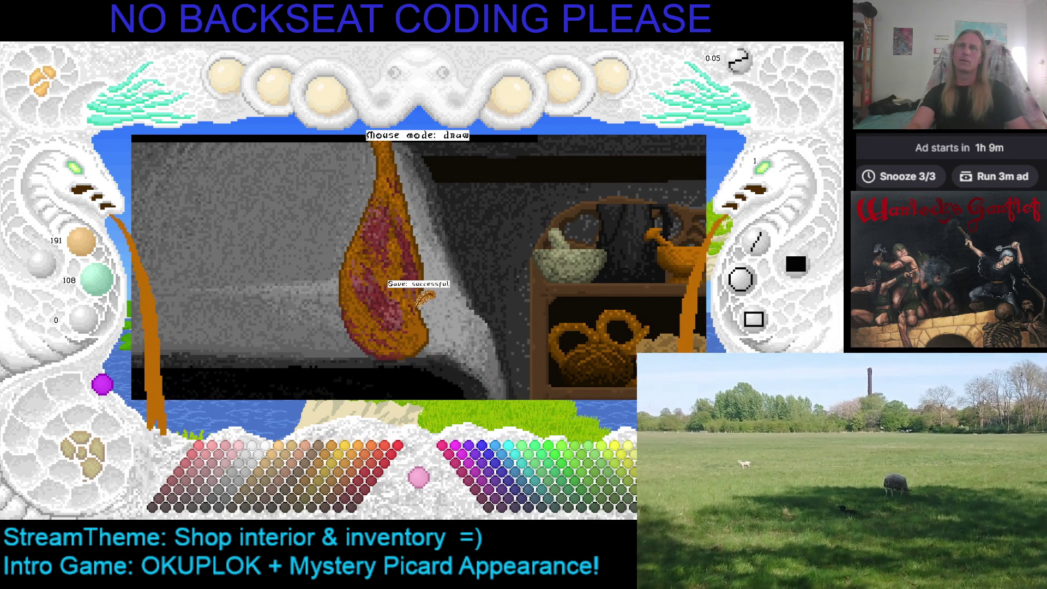
pyautogui.rightClick(409, 299)
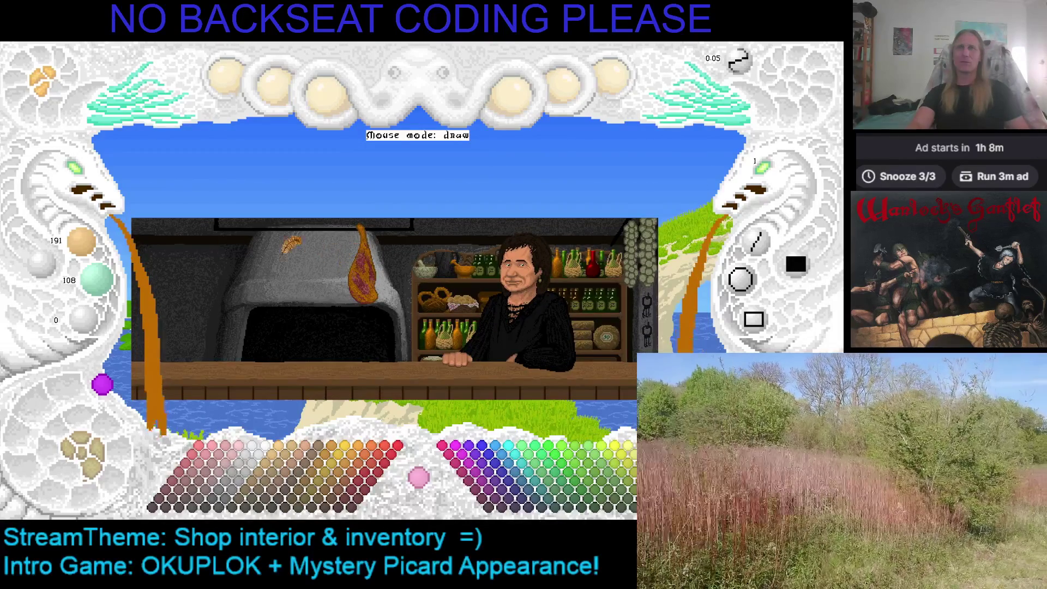
pyautogui.click(90, 188)
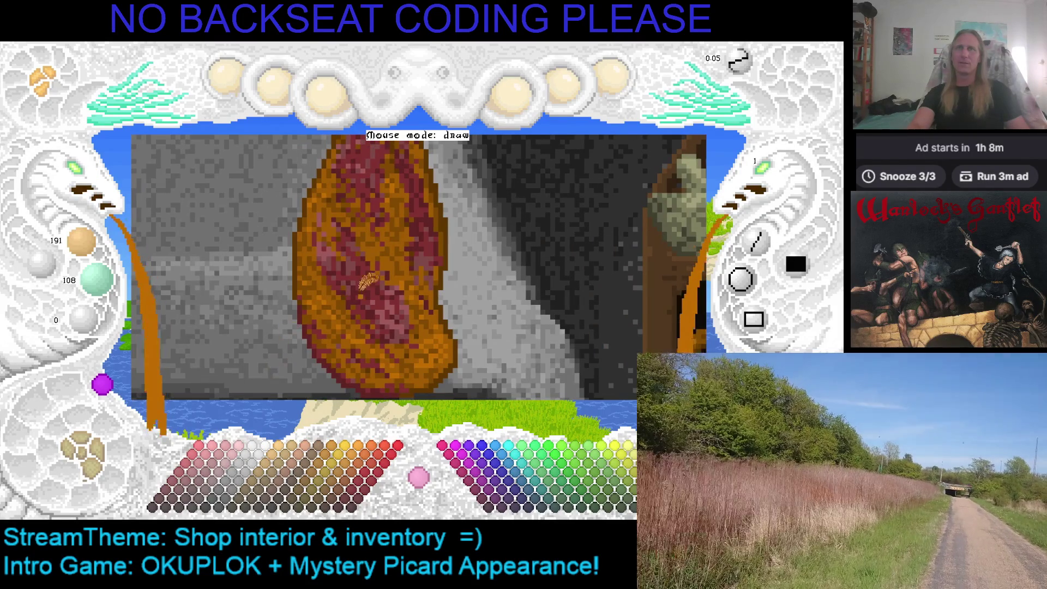
# Eyedrop the ham's reddish-brown, then orange, and finally its dark red as the paint colour
pyautogui.rightClick(428, 244)
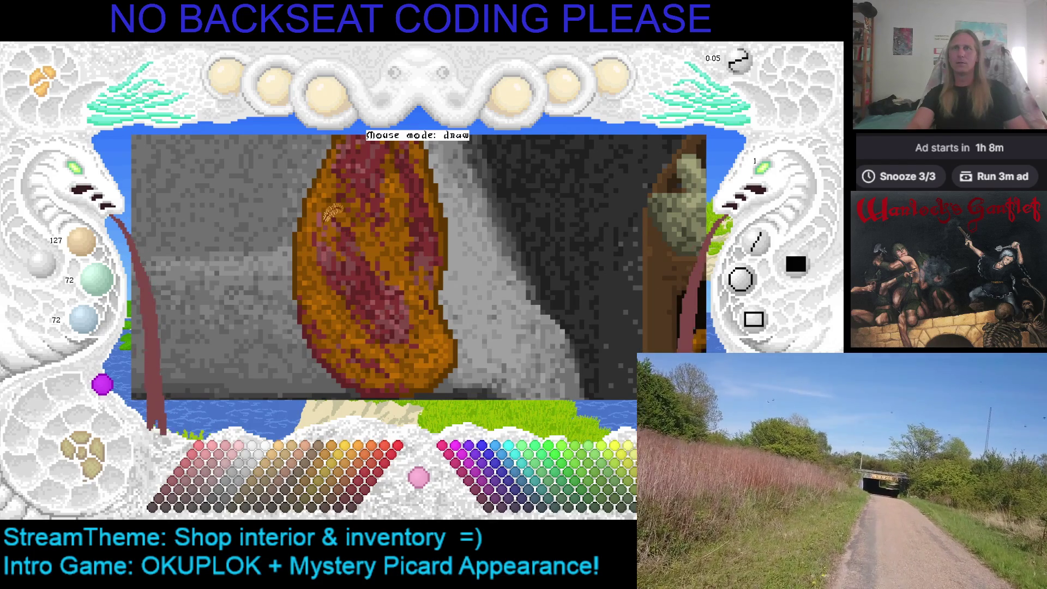
pyautogui.rightClick(322, 204)
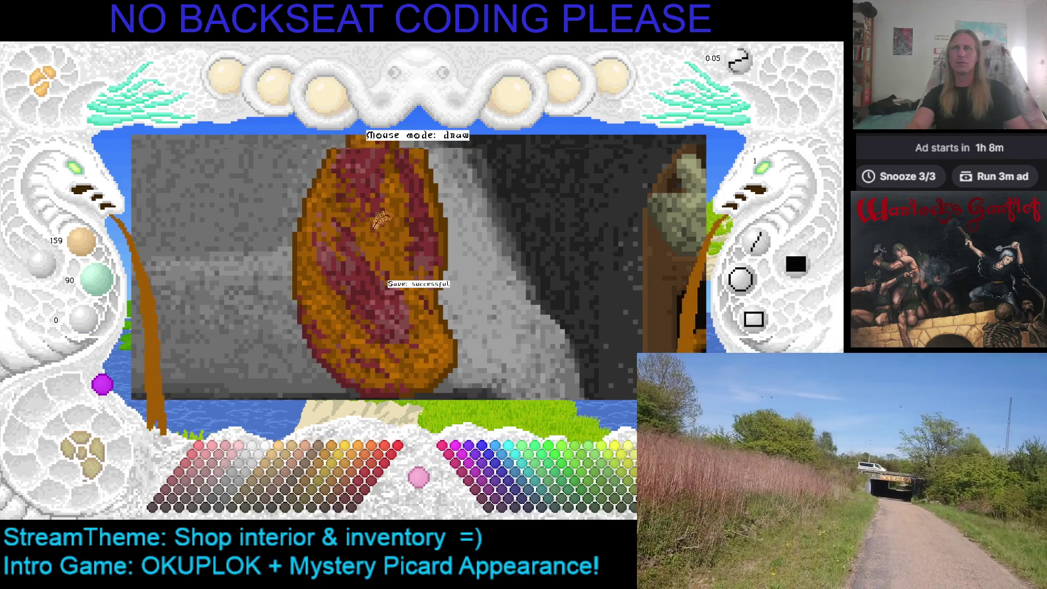
pyautogui.scroll(-2, 377, 338)
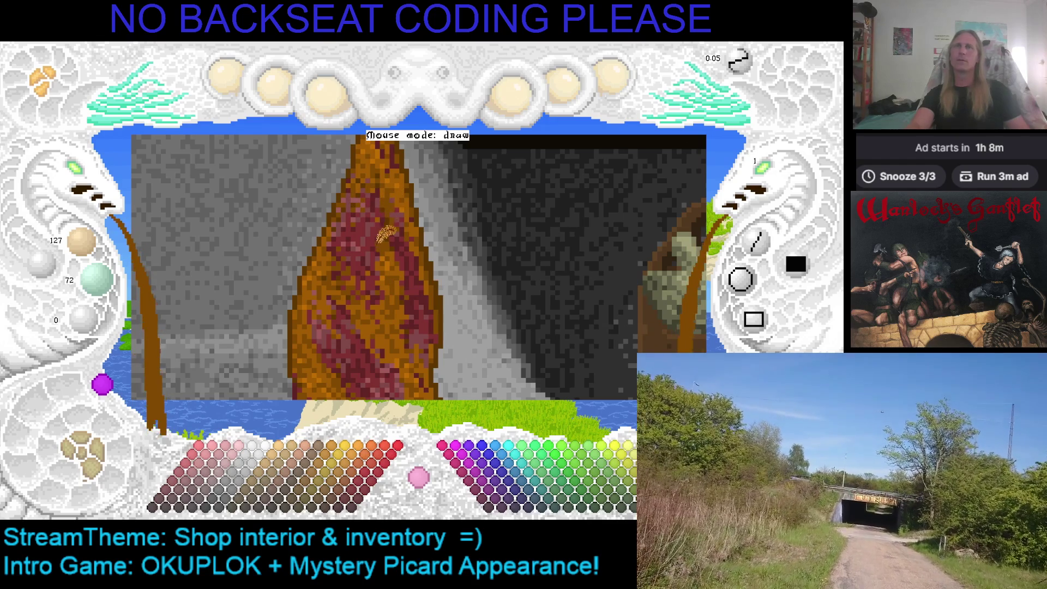
pyautogui.scroll(-3, 385, 234)
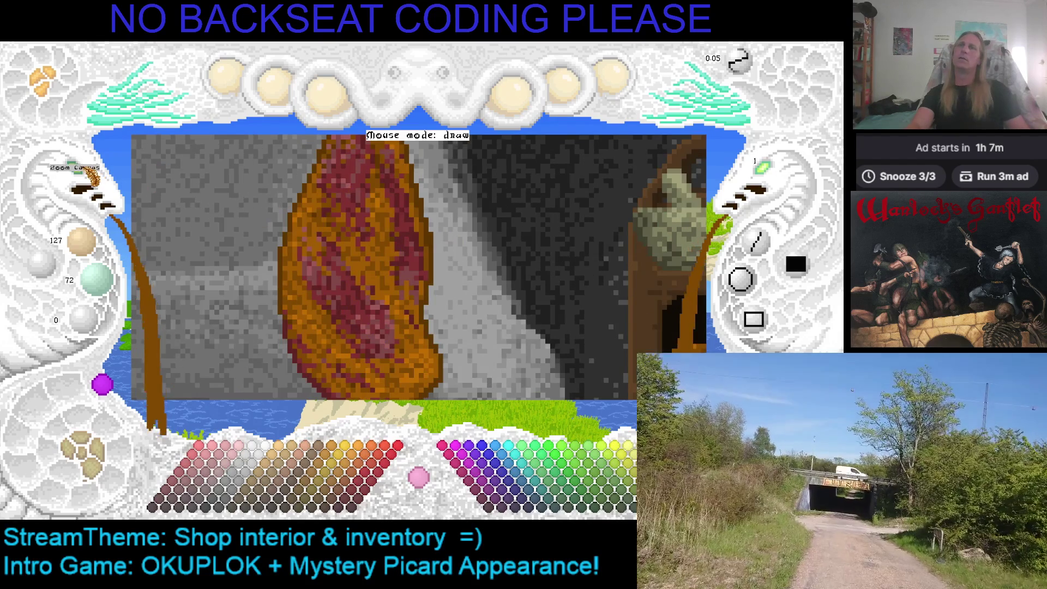
pyautogui.scroll(-2, 90, 176)
pyautogui.scroll(-2, 246, 256)
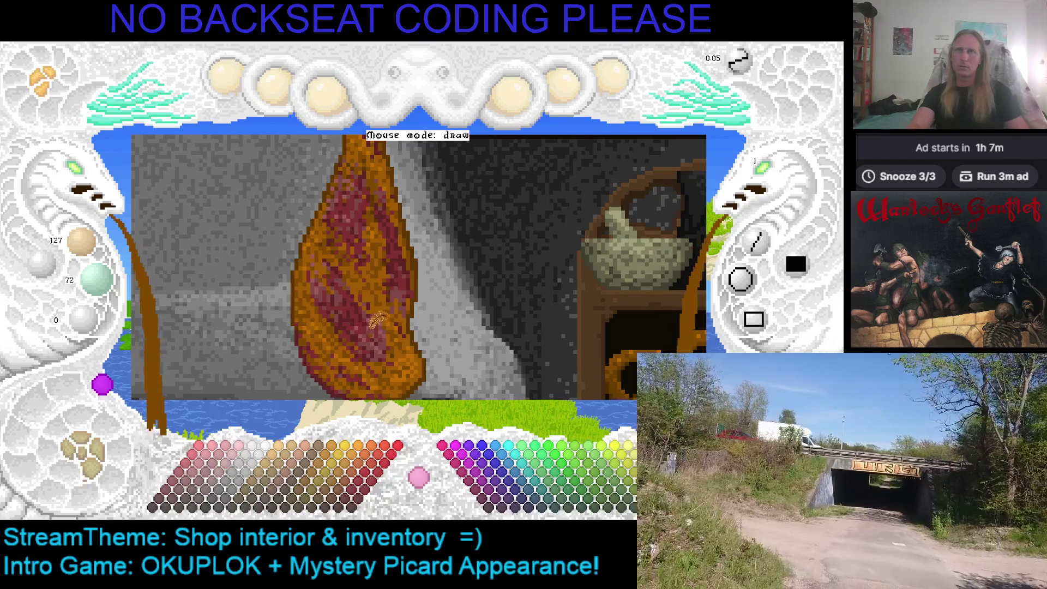
pyautogui.rightClick(353, 305)
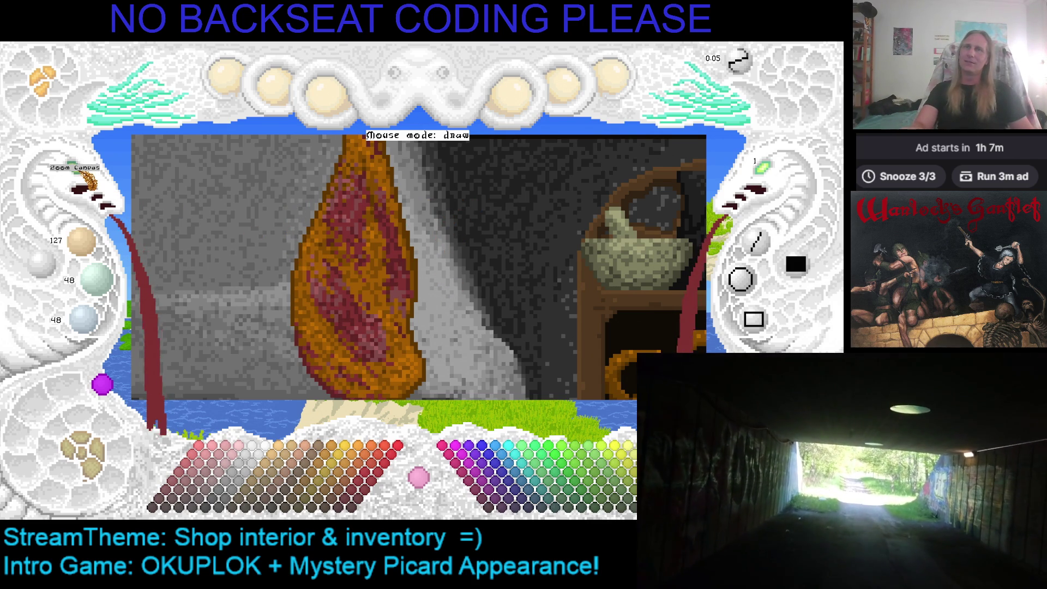
pyautogui.scroll(-3, 207, 262)
pyautogui.scroll(2, 229, 327)
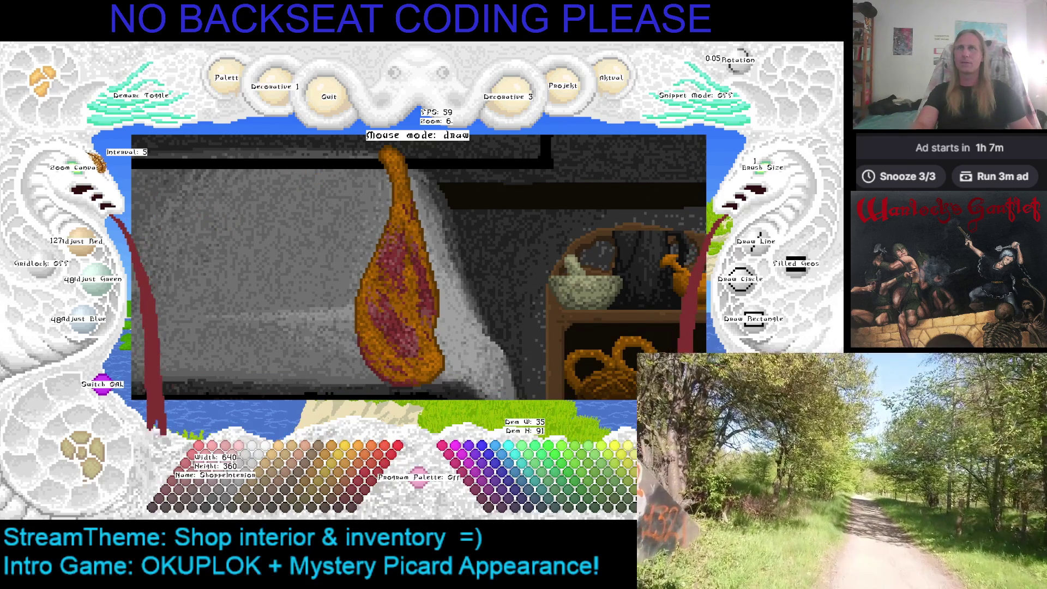
# Mark a rectangle around the ham, capture it as a snippet, and show the whole shop
pyautogui.click(96, 164)
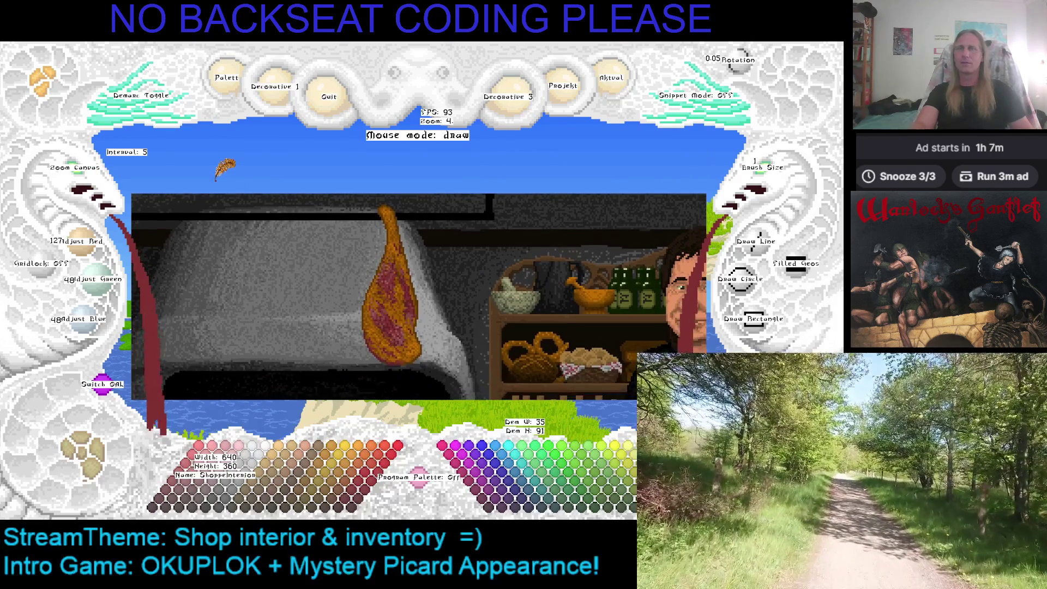
pyautogui.click(99, 125)
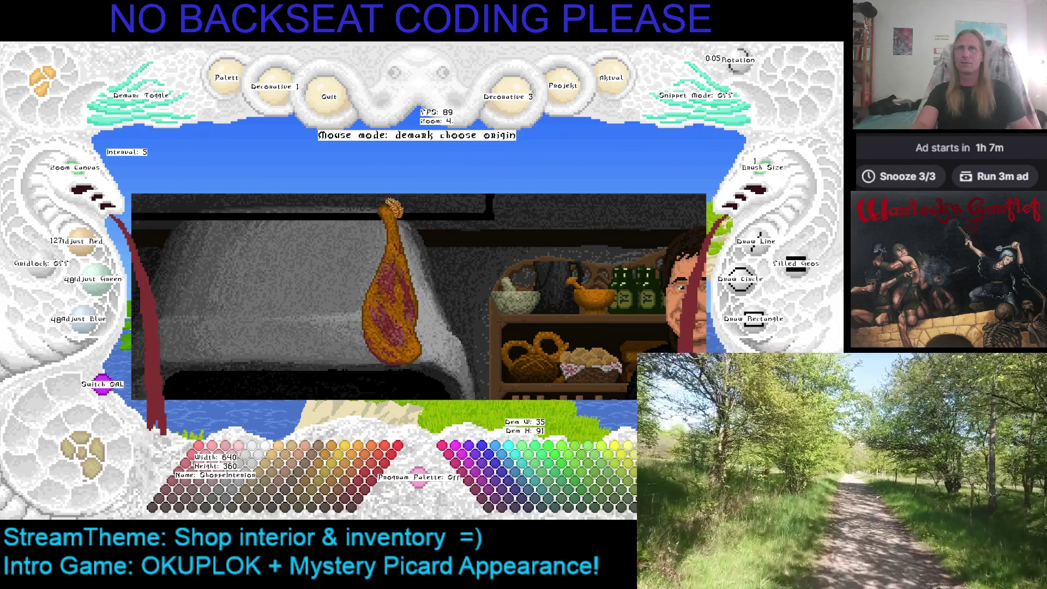
pyautogui.click(357, 205)
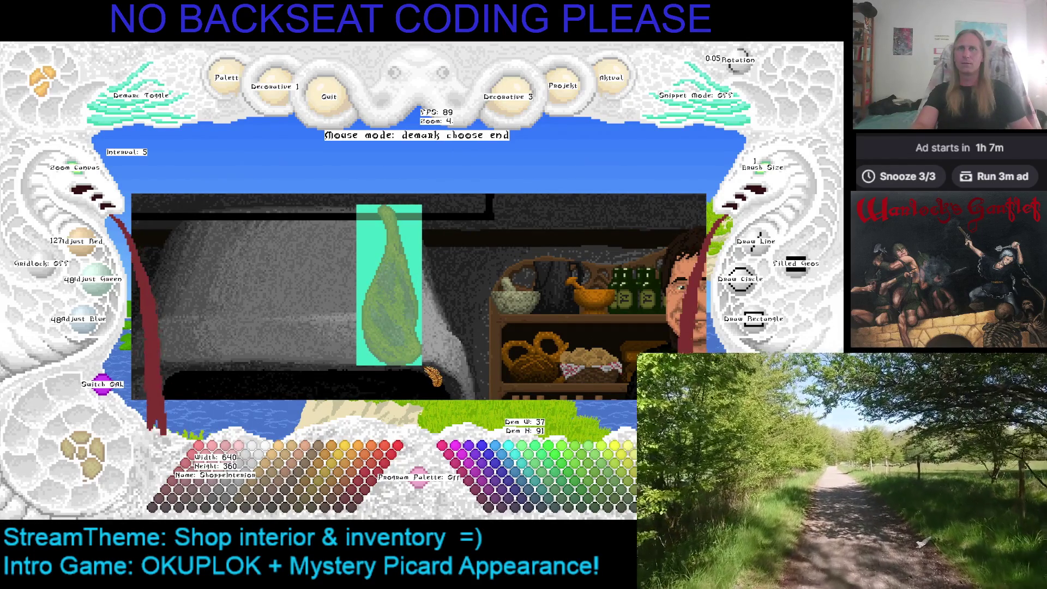
pyautogui.click(424, 366)
pyautogui.click(433, 376)
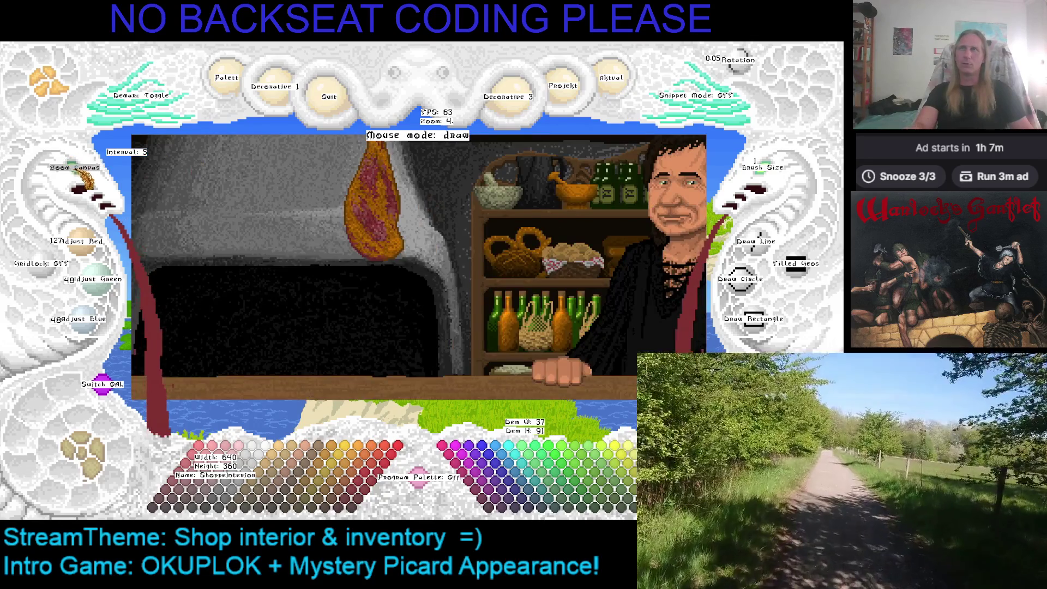
pyautogui.click(76, 168)
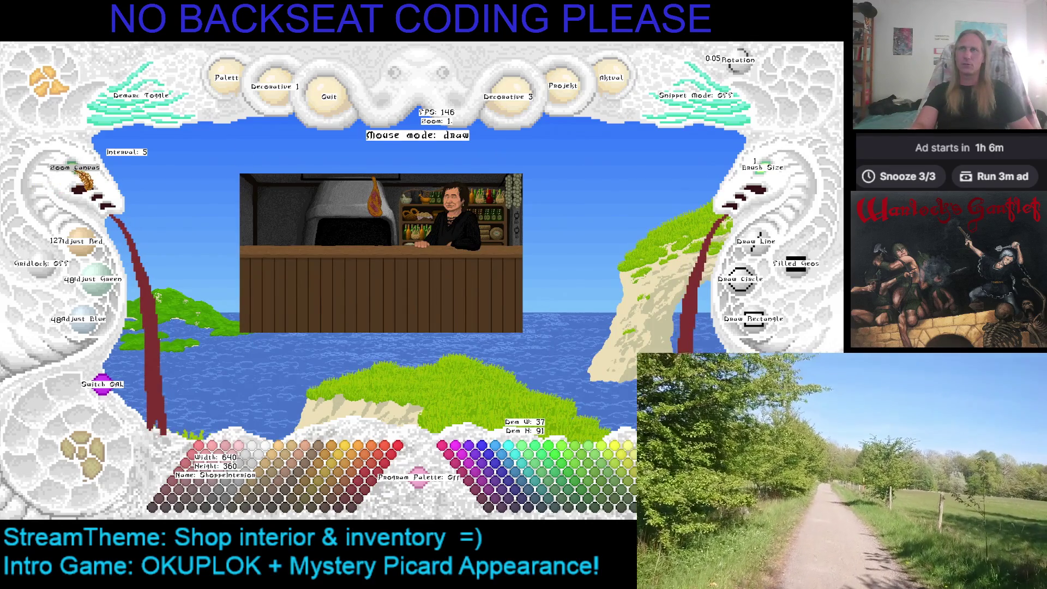
# Paint over all four shelf hams with the cyan background colour at brush size 15
pyautogui.click(79, 172)
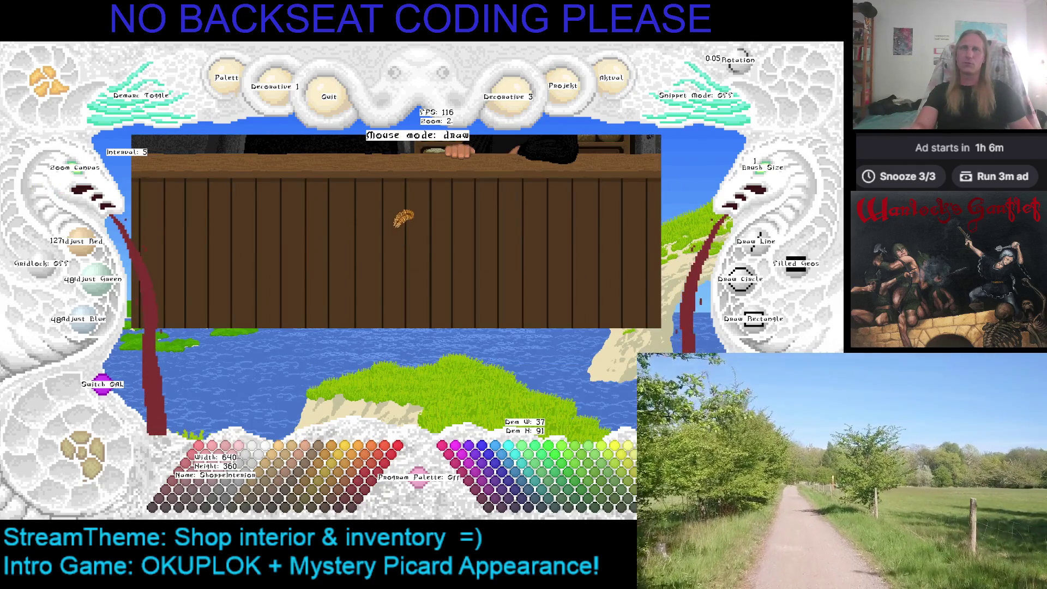
pyautogui.press('Up')
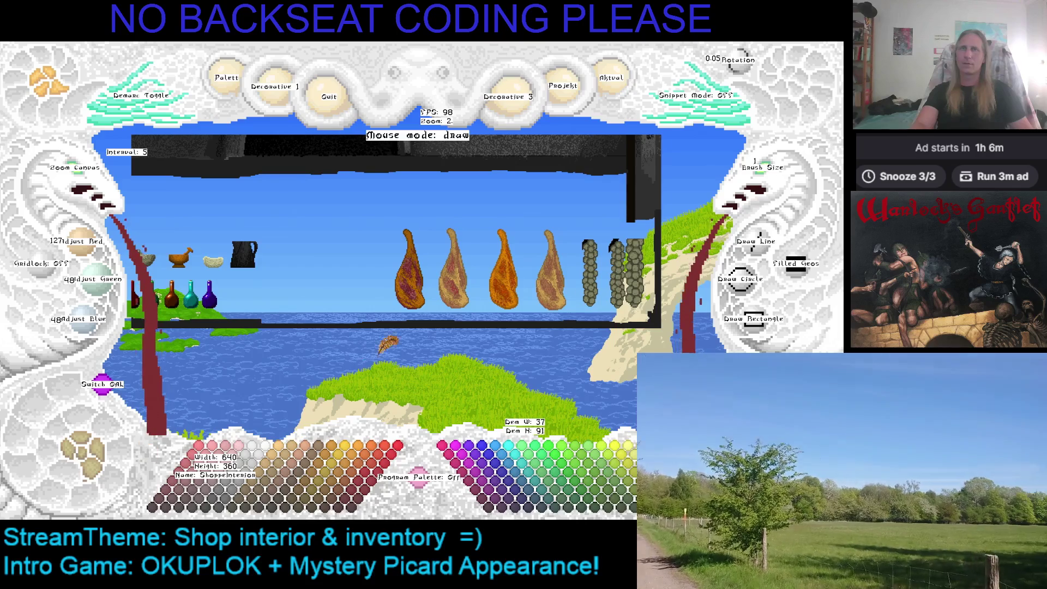
pyautogui.press('Right')
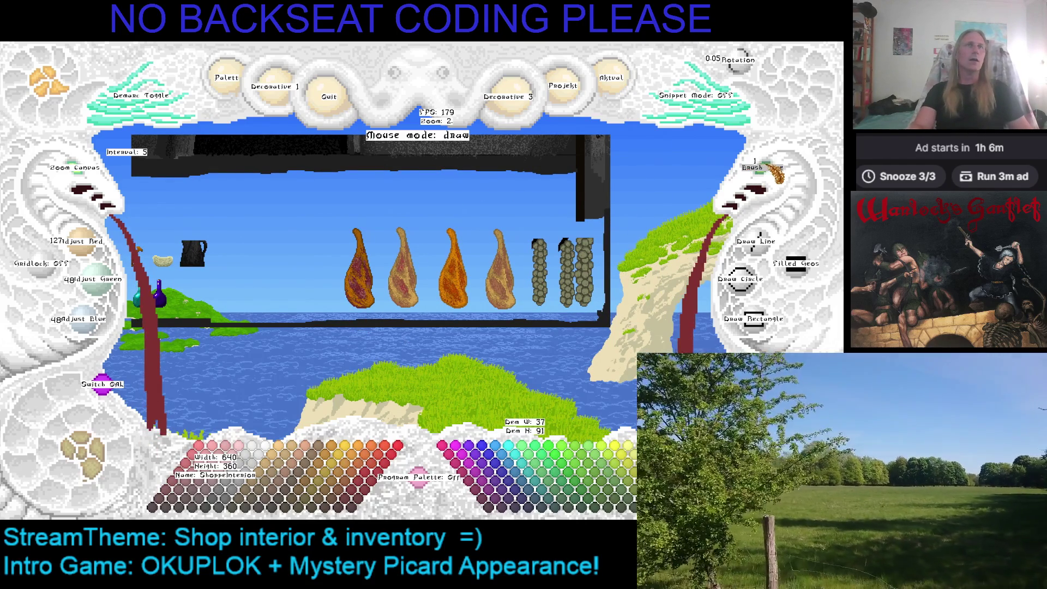
pyautogui.scroll(13, 769, 166)
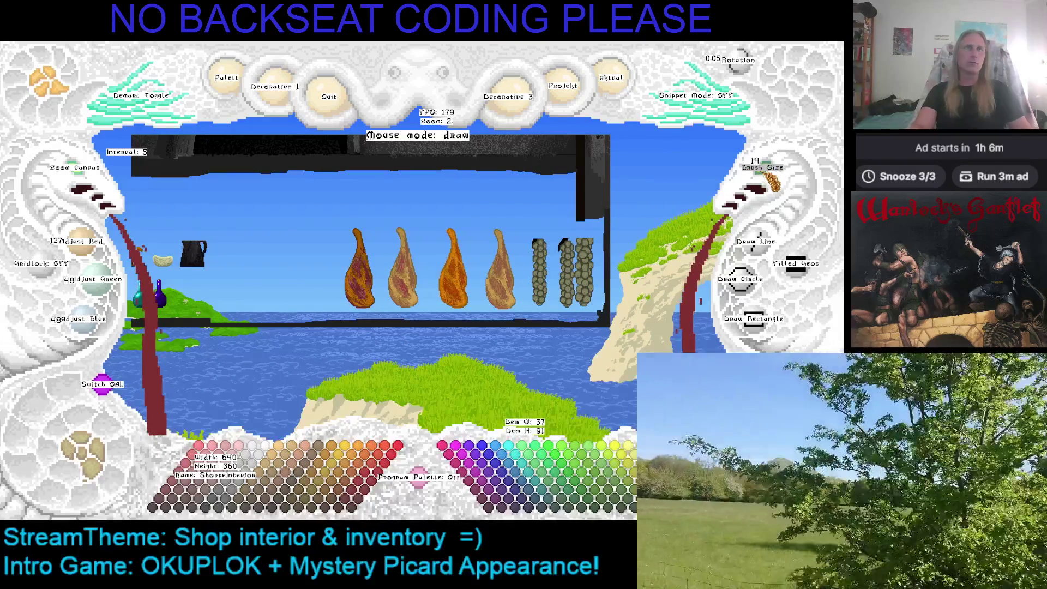
pyautogui.scroll(1, 769, 175)
pyautogui.moveTo(494, 190)
pyautogui.mouseDown()
pyautogui.moveTo(500, 286)
pyautogui.moveTo(511, 290)
pyautogui.moveTo(494, 256)
pyautogui.moveTo(487, 297)
pyautogui.moveTo(480, 259)
pyautogui.moveTo(456, 246)
pyautogui.moveTo(444, 252)
pyautogui.moveTo(441, 233)
pyautogui.moveTo(444, 302)
pyautogui.moveTo(467, 287)
pyautogui.moveTo(412, 215)
pyautogui.moveTo(401, 244)
pyautogui.moveTo(423, 273)
pyautogui.moveTo(409, 256)
pyautogui.moveTo(398, 267)
pyautogui.moveTo(407, 267)
pyautogui.moveTo(362, 231)
pyautogui.moveTo(362, 217)
pyautogui.moveTo(356, 247)
pyautogui.moveTo(379, 284)
pyautogui.mouseUp()
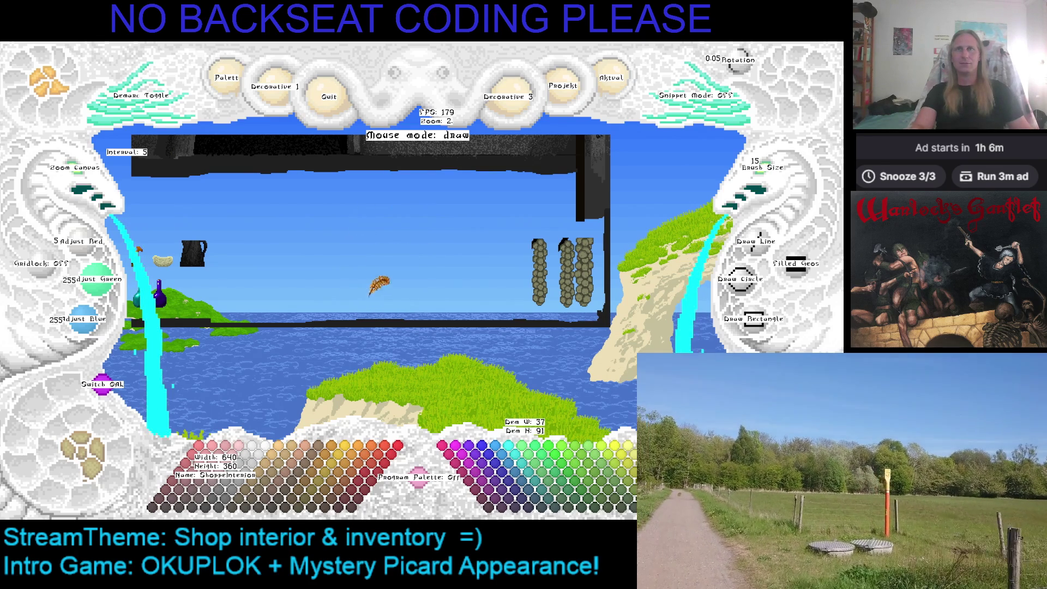
pyautogui.scroll(-5, 765, 173)
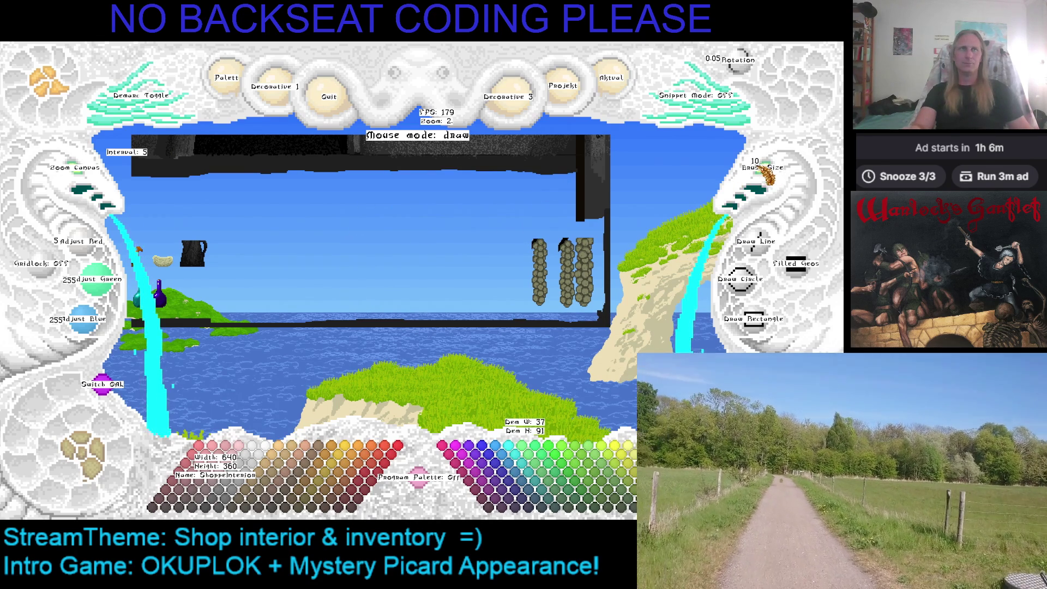
# Stamp the ham snippet at Snippet Zoom 2 left of the sausage strings, then recentre the view
pyautogui.scroll(-4, 768, 175)
pyautogui.hotkey('ctrl', 'v')
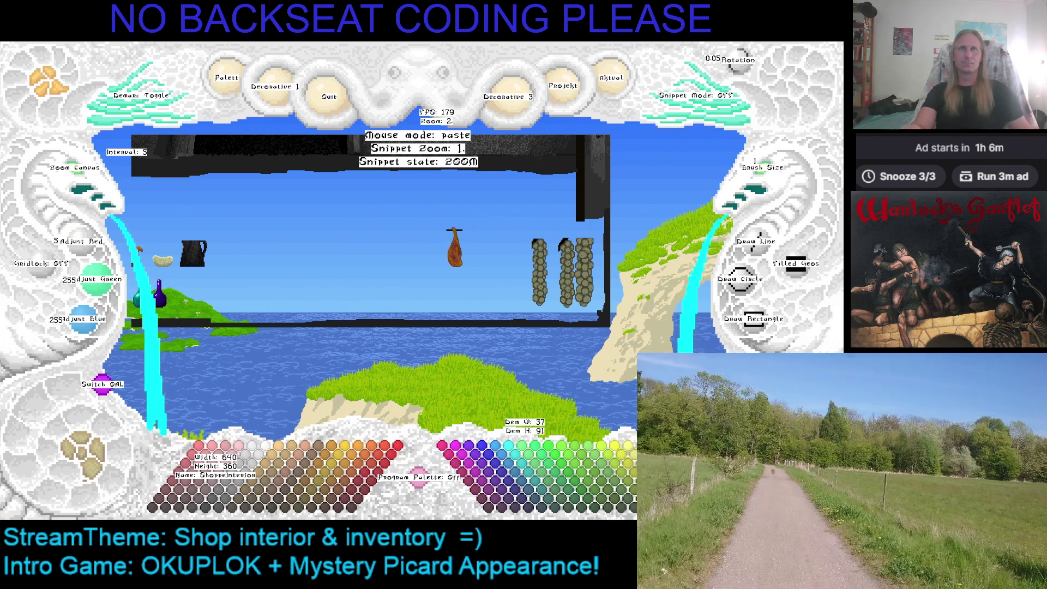
pyautogui.scroll(1, 455, 231)
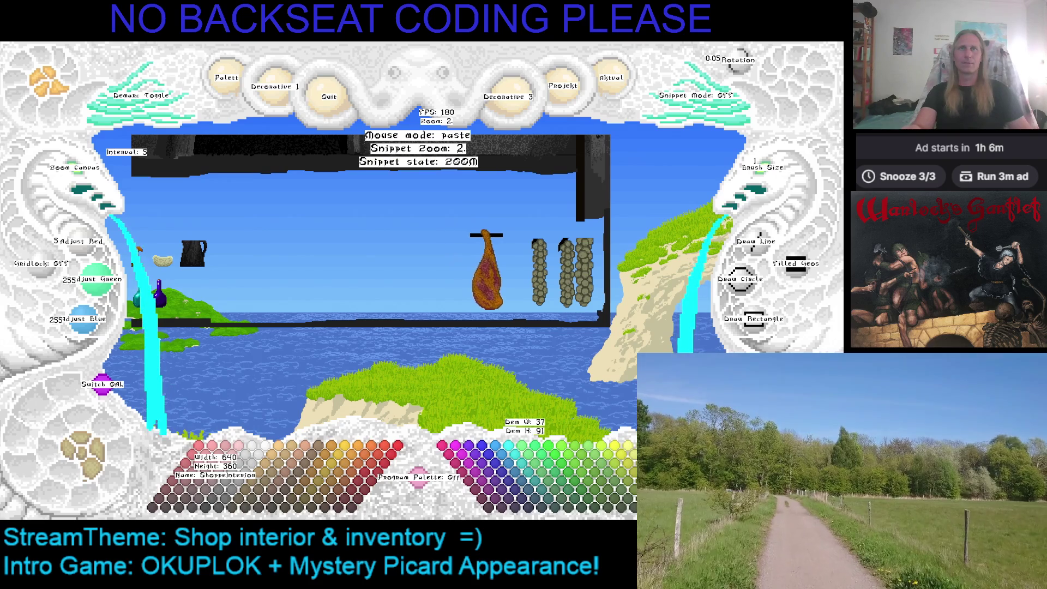
pyautogui.click(485, 231)
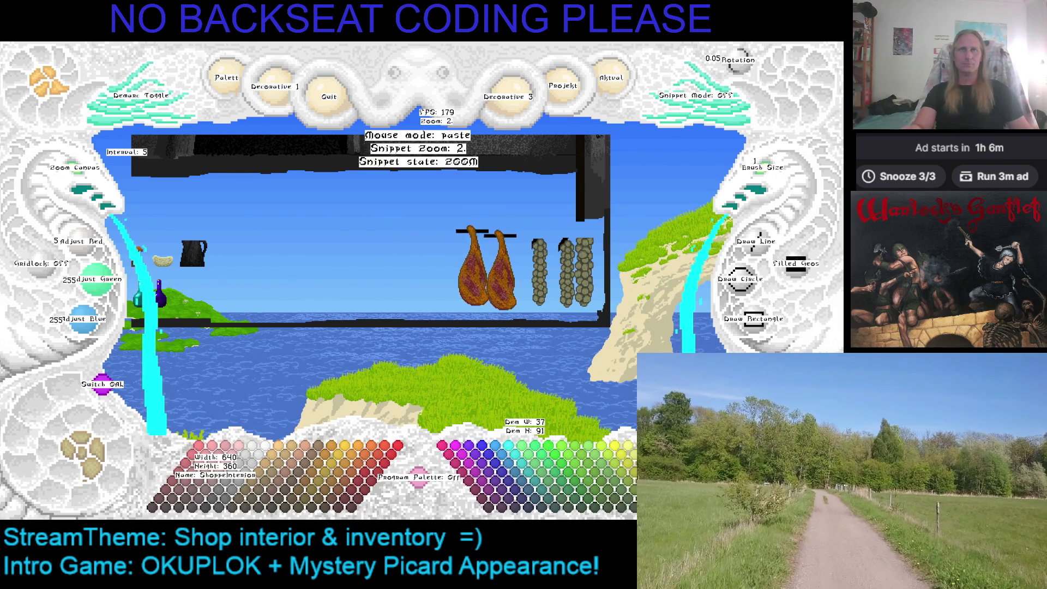
pyautogui.press('Escape')
pyautogui.moveTo(404, 218); pyautogui.dragTo(349, 201)
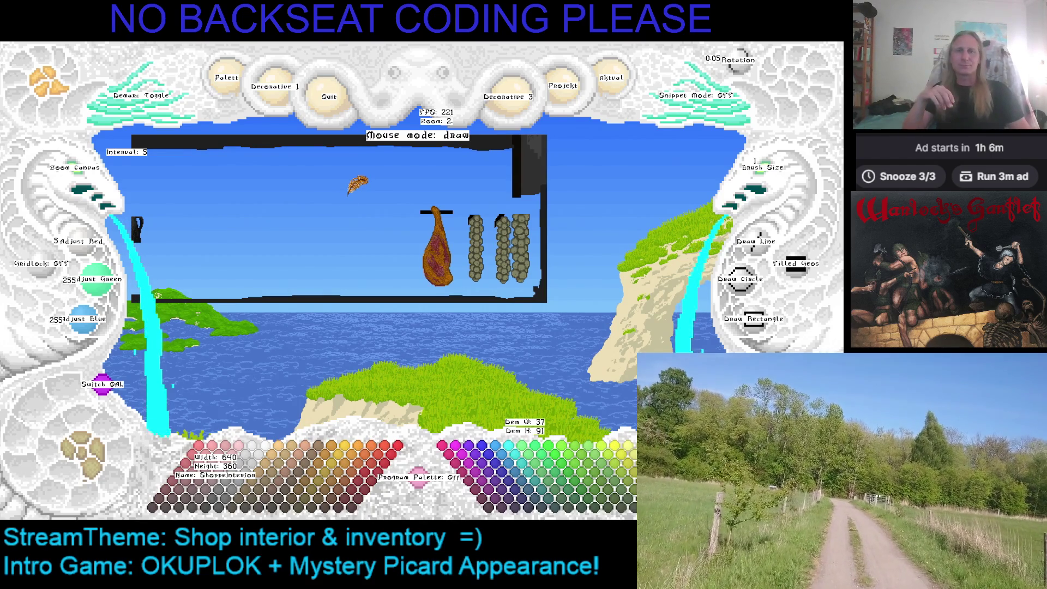
pyautogui.moveTo(388, 204)
pyautogui.mouseDown()
pyautogui.moveTo(374, 217)
pyautogui.moveTo(386, 294)
pyautogui.mouseUp()
pyautogui.scroll(-3, 83, 177)
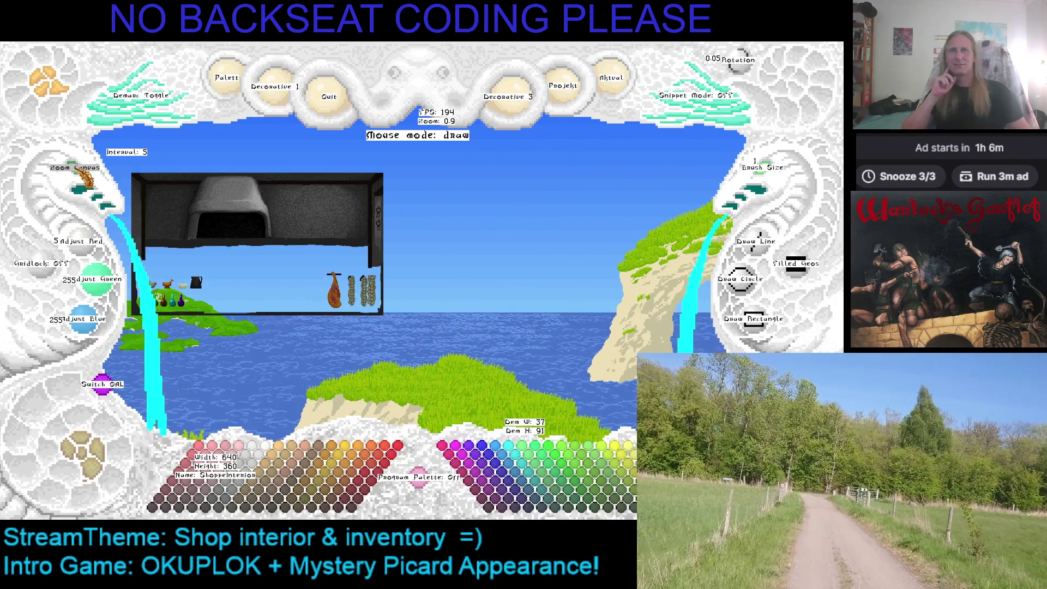
# Switch to the shopkeeper-at-counter image and zoom in on the bottle shelves and sausages
pyautogui.click(90, 471)
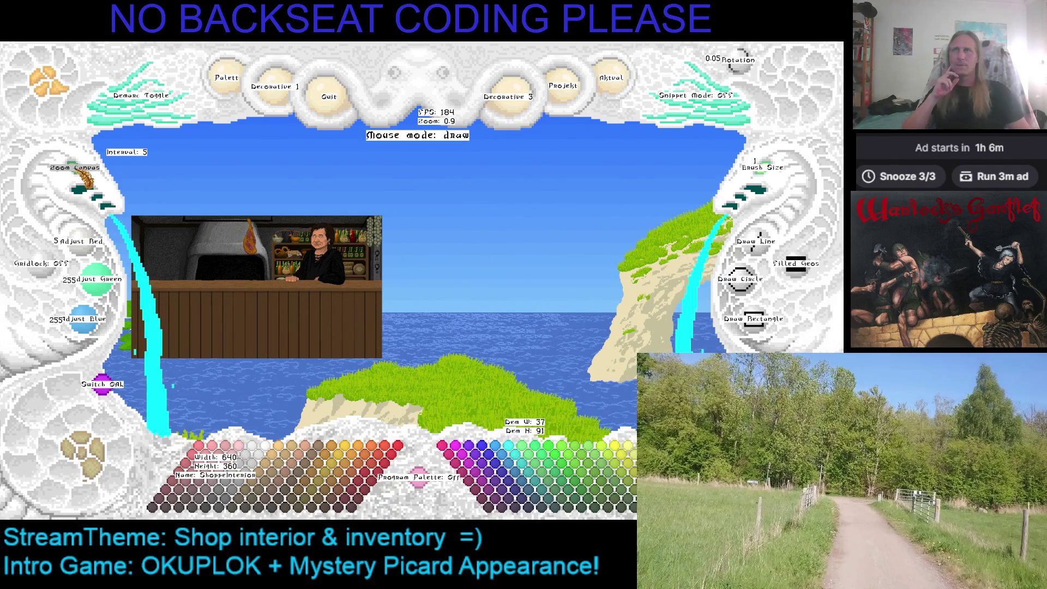
pyautogui.scroll(5, 84, 177)
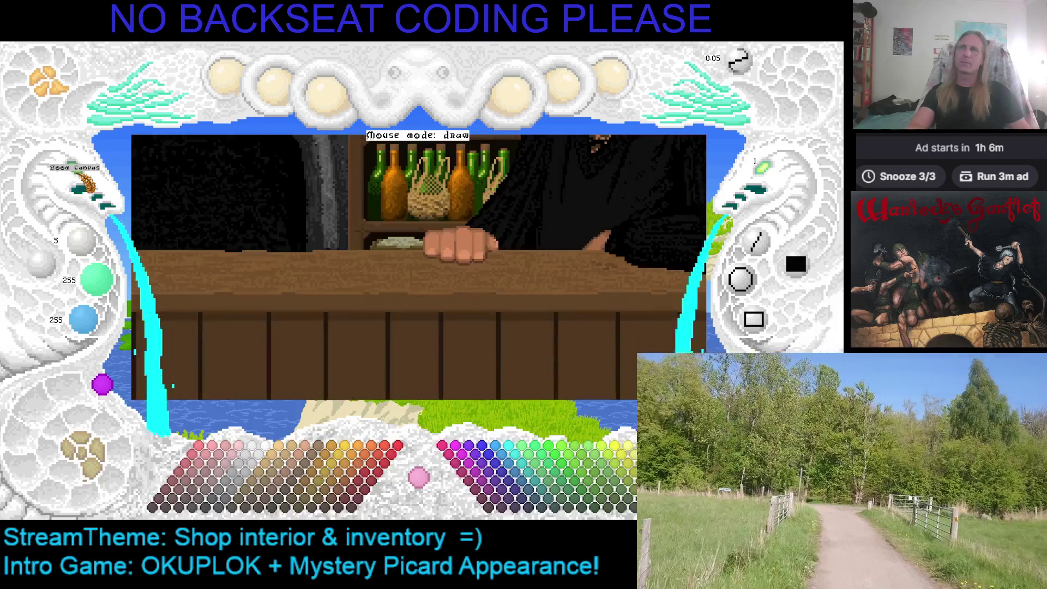
pyautogui.scroll(-5, 84, 180)
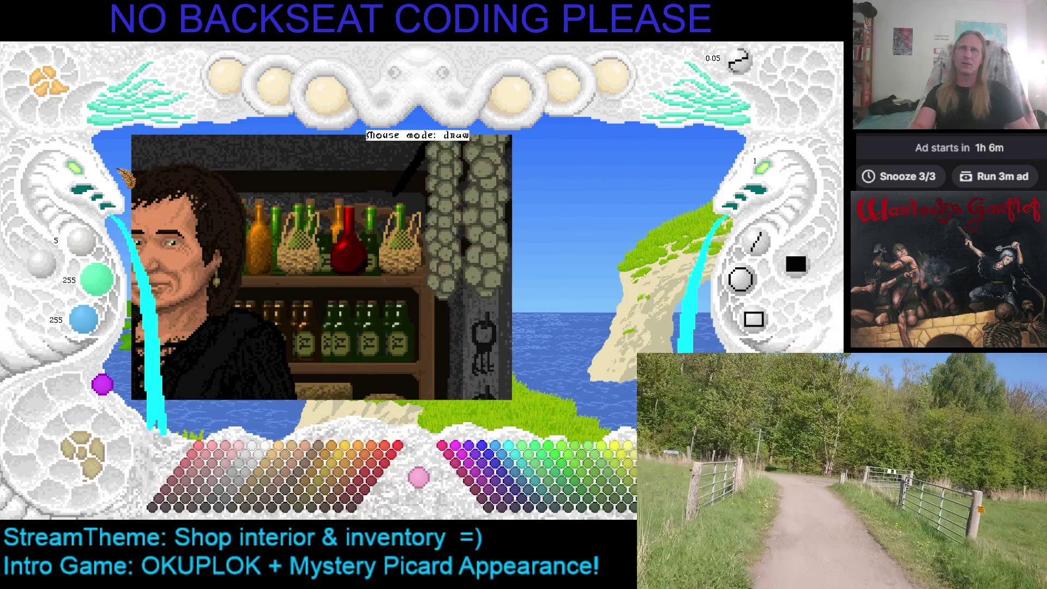
pyautogui.scroll(3, 85, 178)
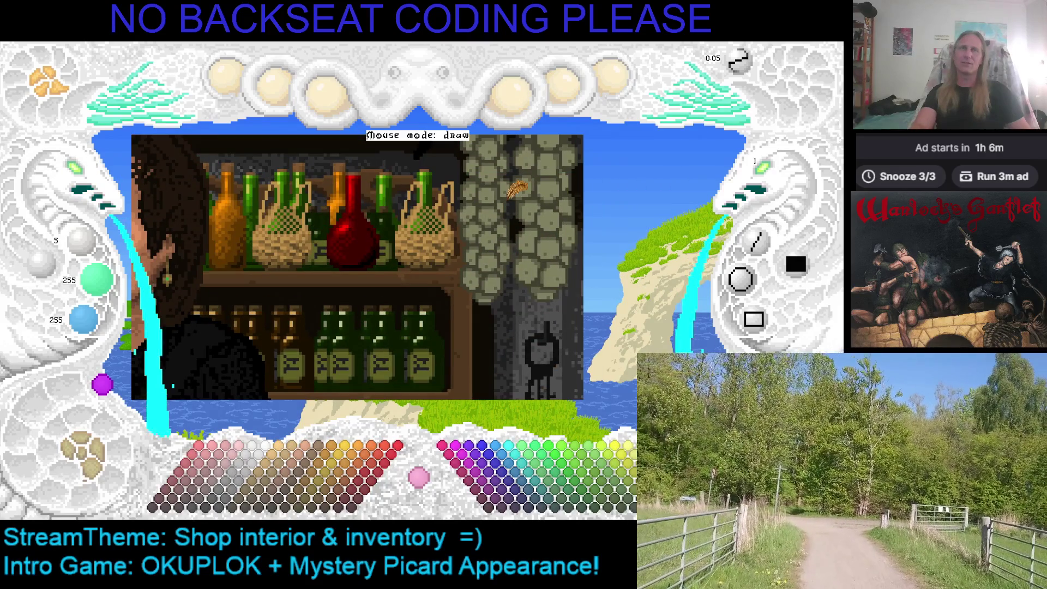
# Zoom in on the sausages beside the bottles and sample their pale olive 127, 127, 96
pyautogui.moveTo(552, 215); pyautogui.dragTo(493, 226)
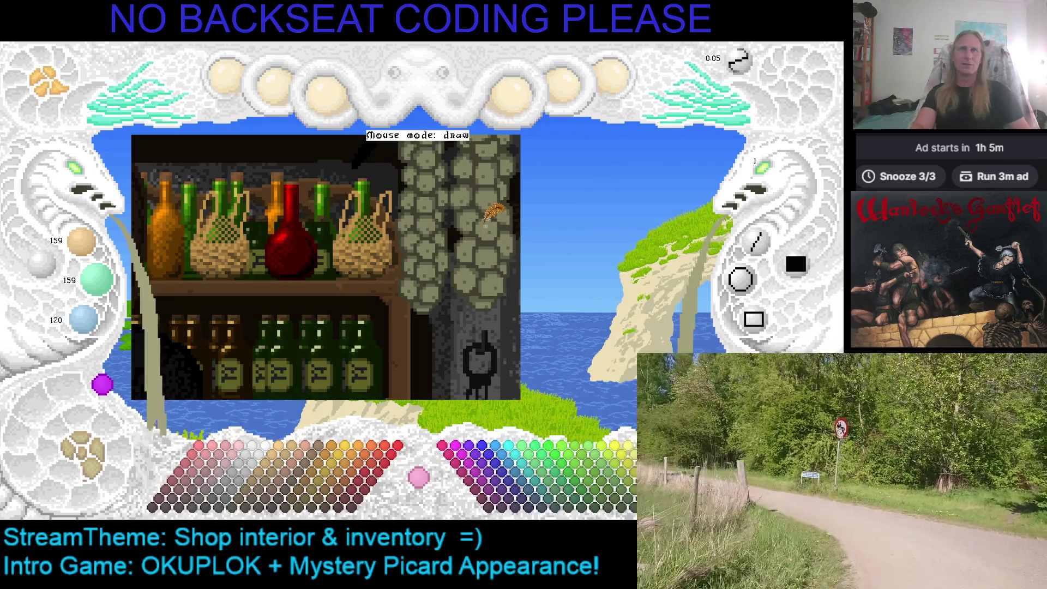
pyautogui.click(87, 175)
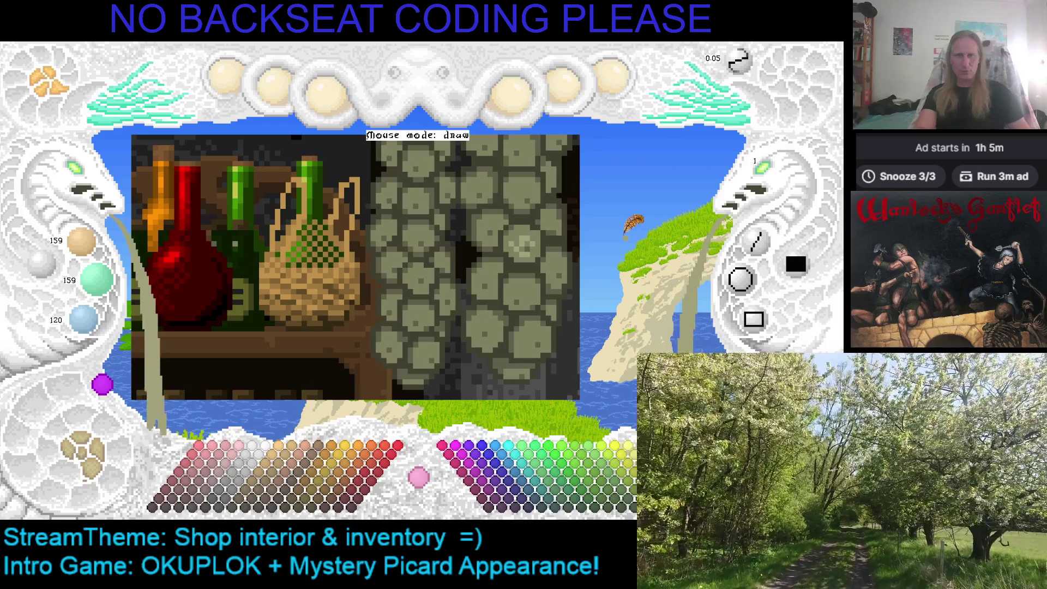
pyautogui.hscroll(2, 588, 218)
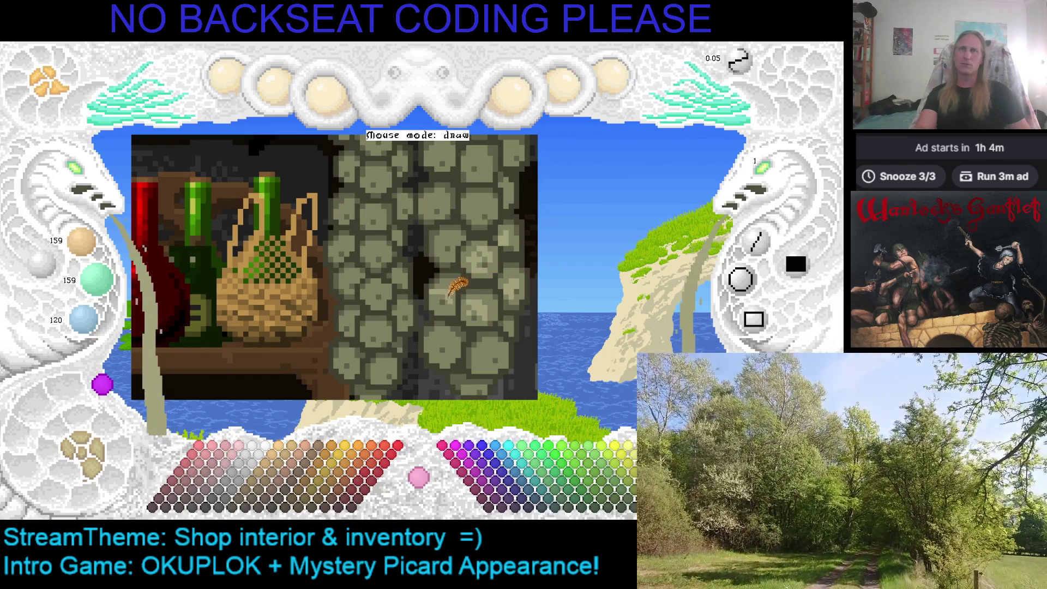
pyautogui.rightClick(447, 279)
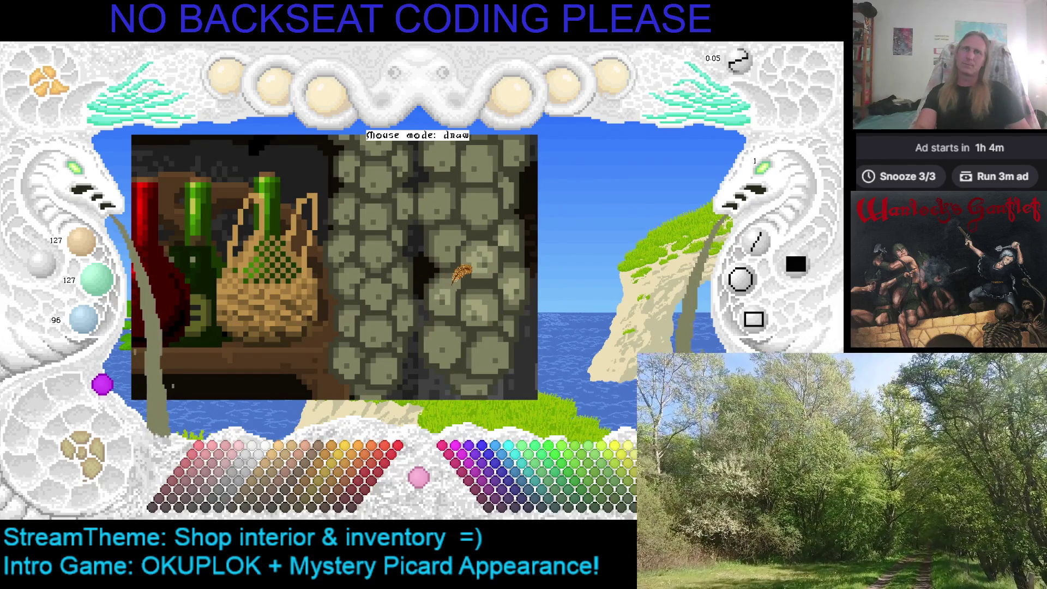
# Adjust the colour brightness, then eyedrop the mid stone shade from the pillar
pyautogui.scroll(1, 444, 289)
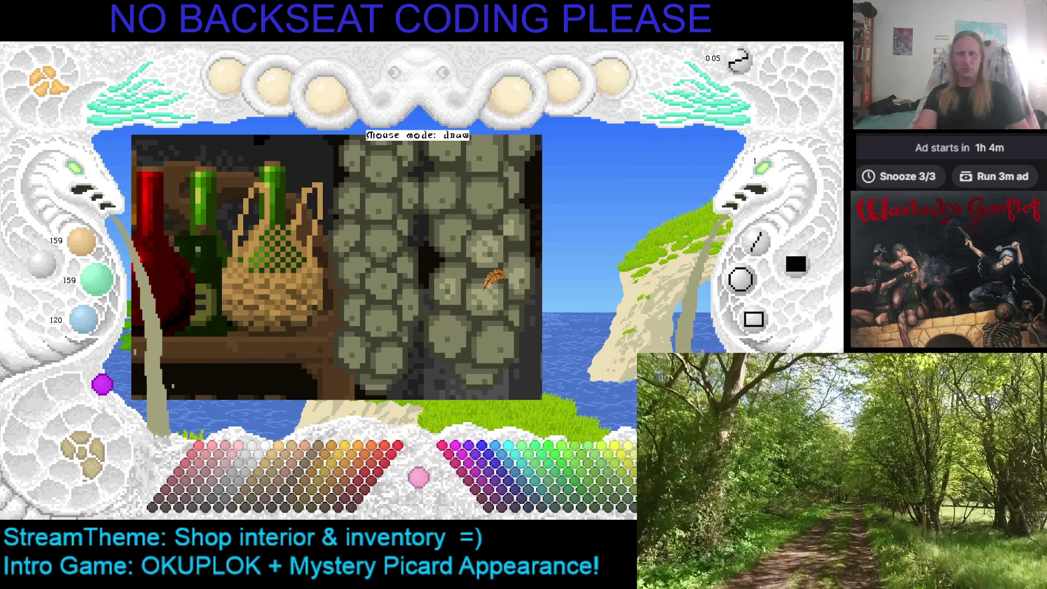
pyautogui.scroll(2, 490, 272)
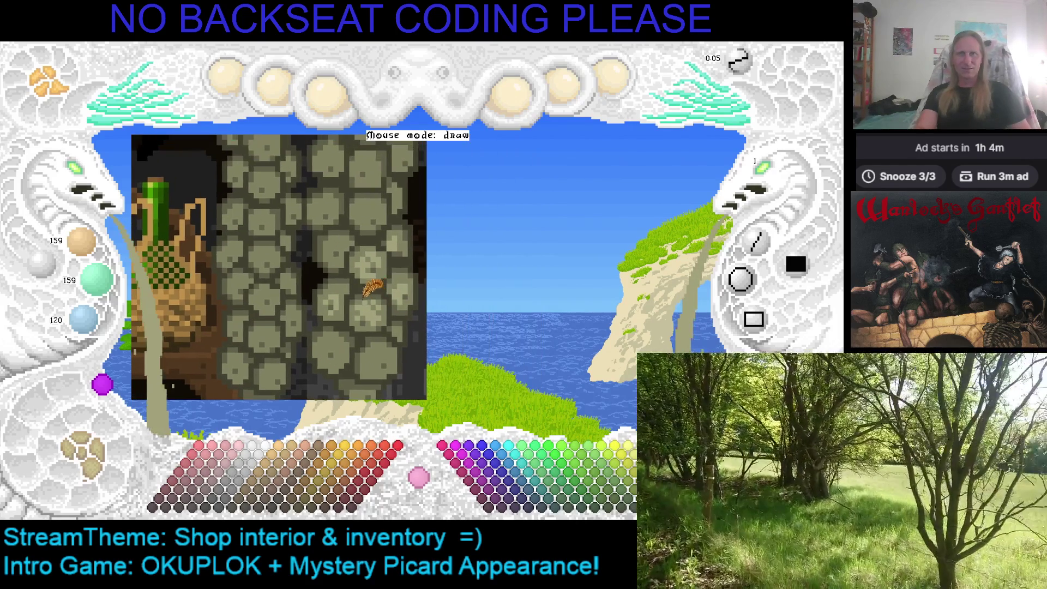
pyautogui.scroll(-1, 294, 251)
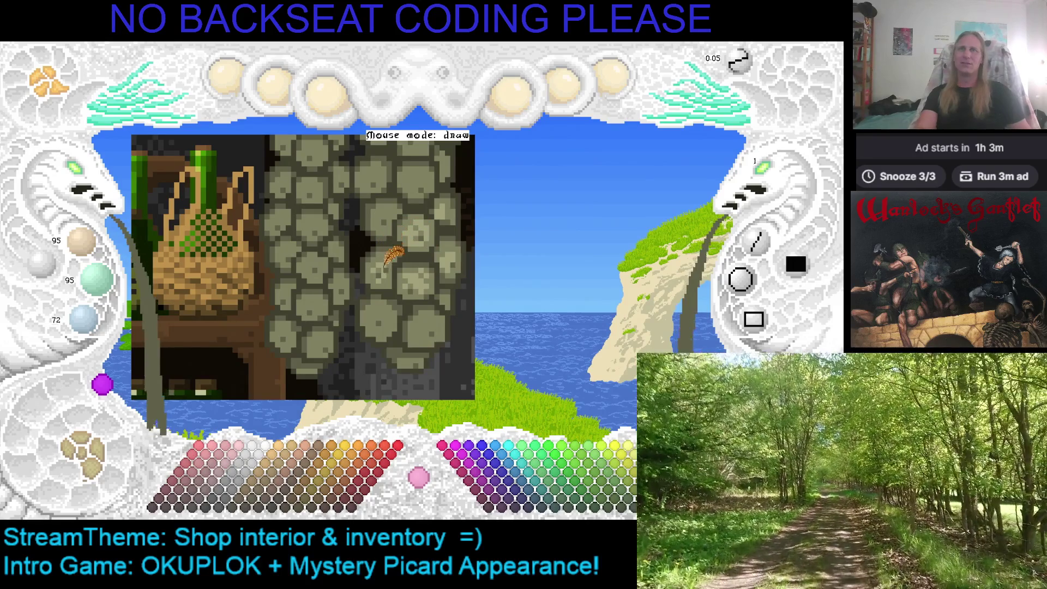
pyautogui.rightClick(389, 245)
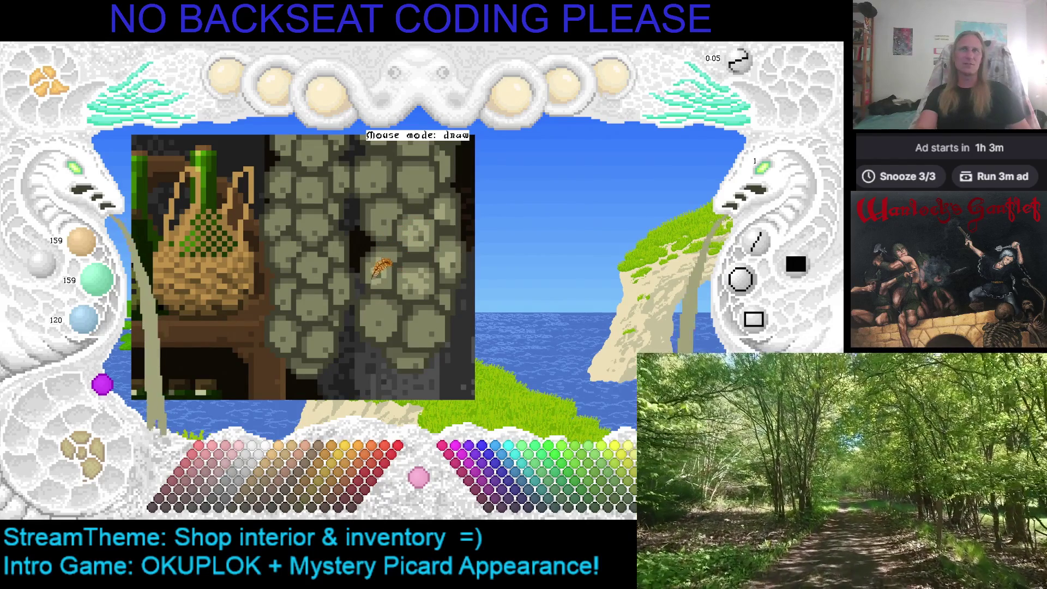
pyautogui.scroll(2, 415, 278)
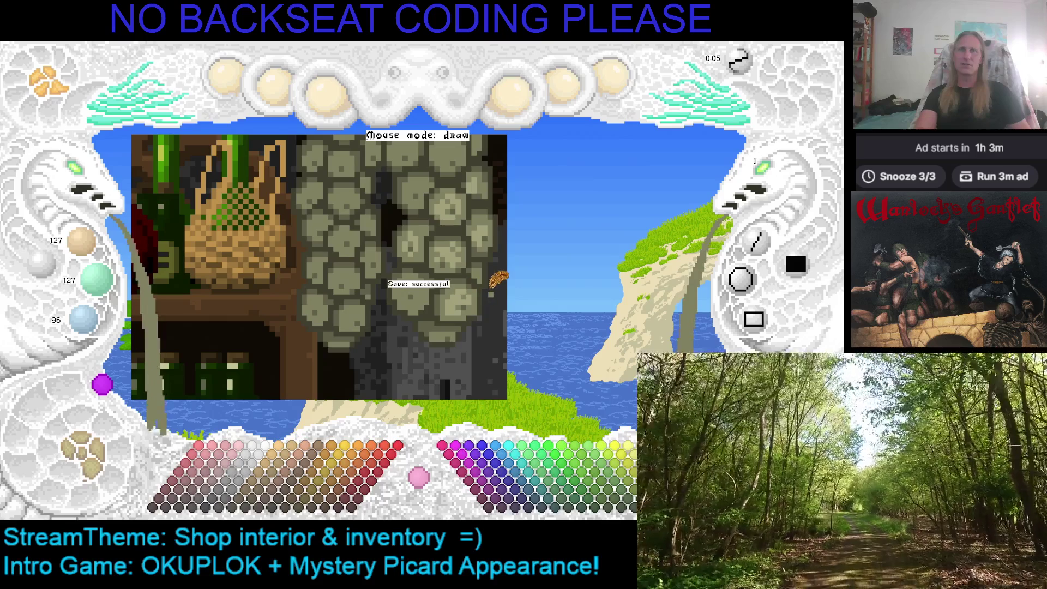
# Frame the pillar and the red and green bottles, then save the shop picture
pyautogui.moveTo(482, 275); pyautogui.dragTo(452, 253)
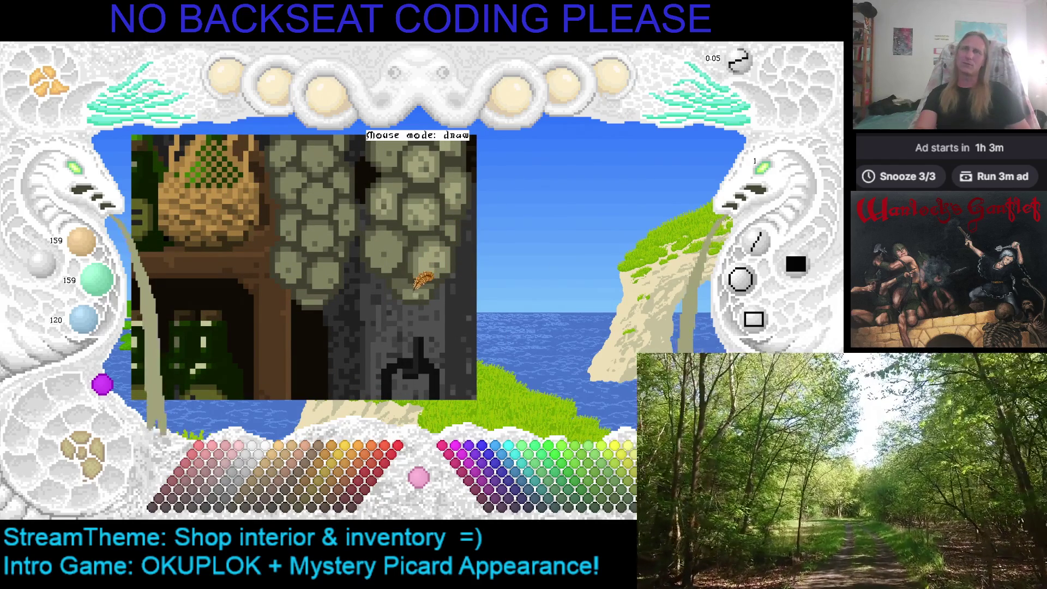
pyautogui.moveTo(401, 261); pyautogui.dragTo(461, 276)
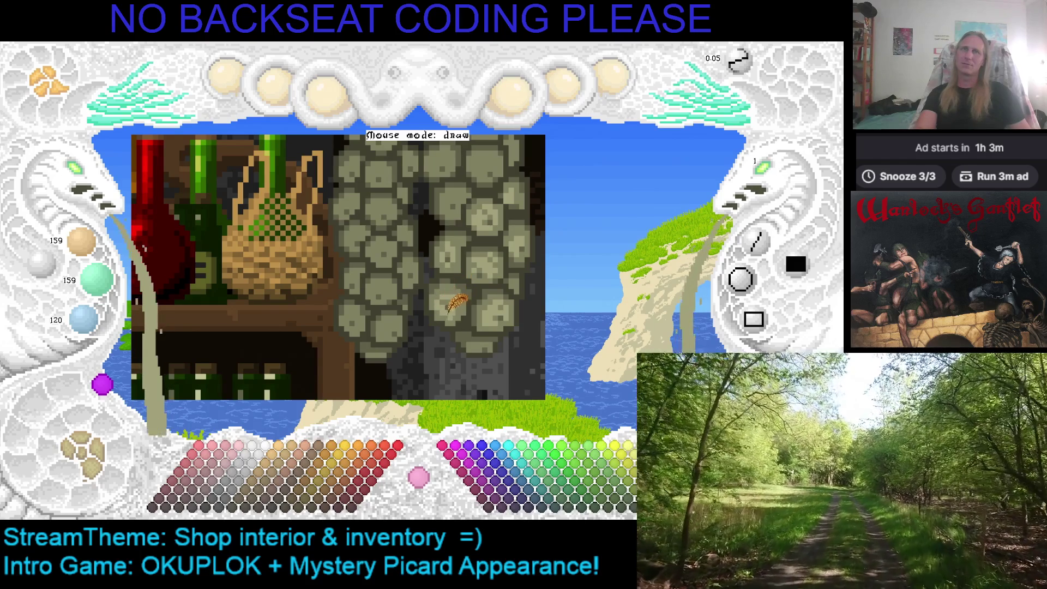
pyautogui.hotkey('ctrl', 's')
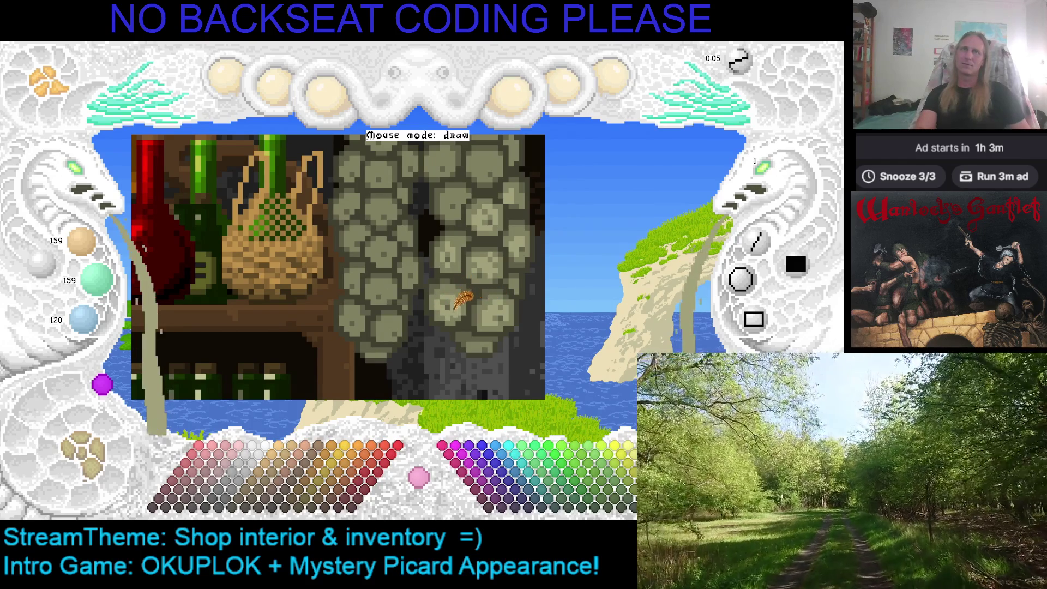
# Pan and zoom across the stone pillar, shopkeeper and bottle shelves to check them
pyautogui.moveTo(483, 261)
pyautogui.mouseDown()
pyautogui.moveTo(177, 212)
pyautogui.moveTo(82, 172)
pyautogui.mouseUp()
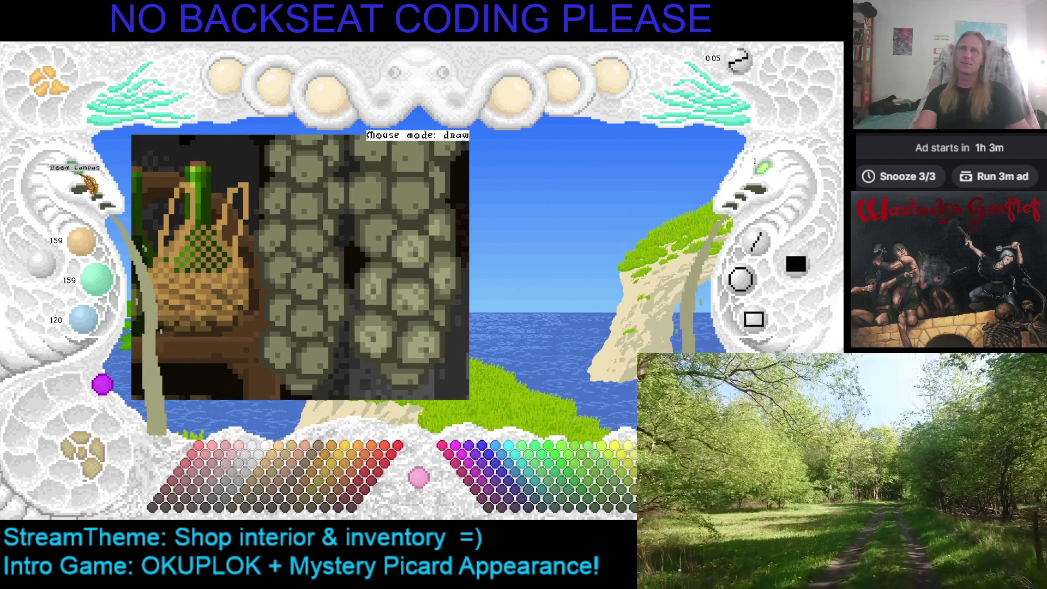
pyautogui.moveTo(463, 215)
pyautogui.mouseDown()
pyautogui.moveTo(95, 175)
pyautogui.moveTo(557, 215)
pyautogui.moveTo(522, 226)
pyautogui.moveTo(387, 210)
pyautogui.mouseUp()
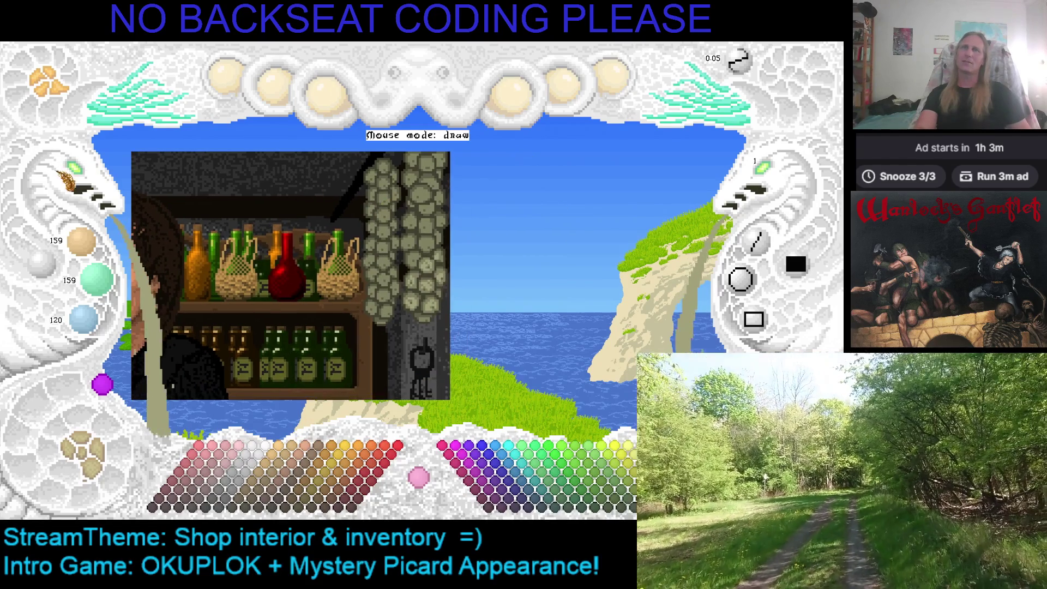
pyautogui.scroll(2, 393, 196)
pyautogui.moveTo(407, 174); pyautogui.dragTo(324, 203)
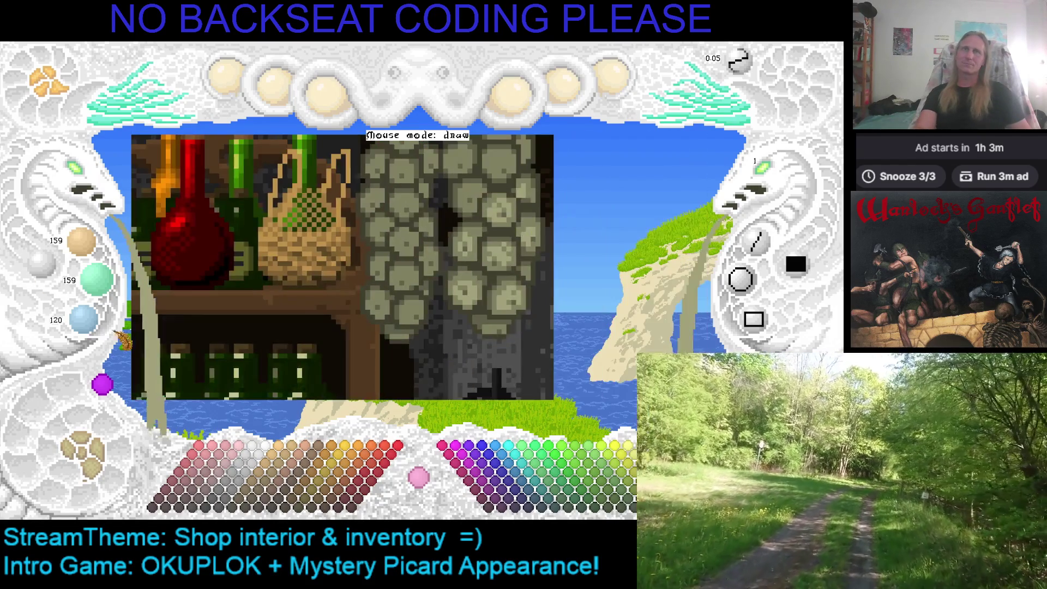
pyautogui.moveTo(422, 210); pyautogui.dragTo(343, 243)
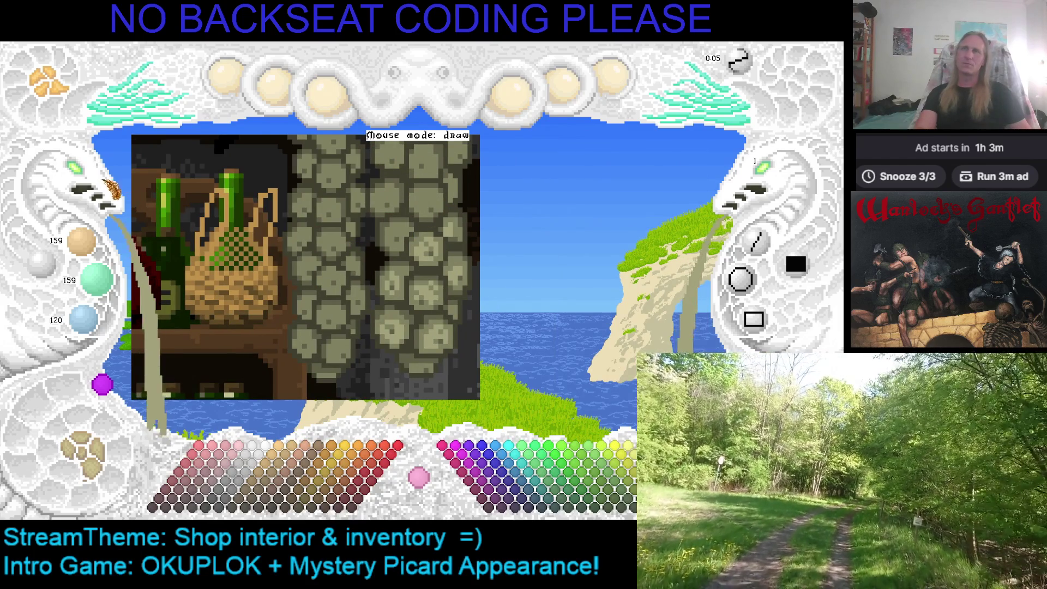
pyautogui.scroll(2, 90, 174)
pyautogui.moveTo(553, 195)
pyautogui.mouseDown()
pyautogui.moveTo(339, 240)
pyautogui.moveTo(378, 242)
pyautogui.mouseUp()
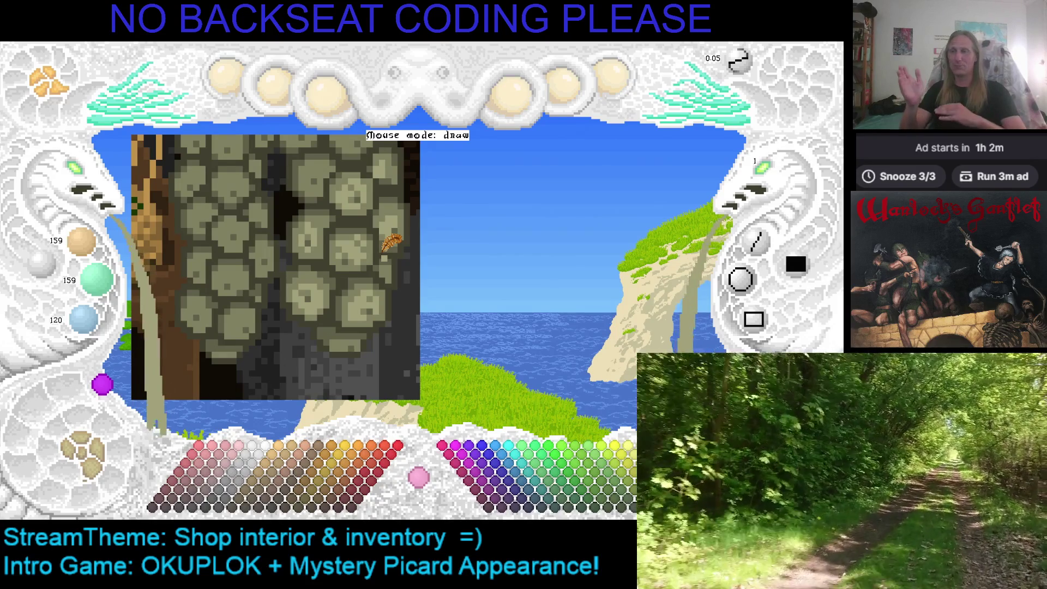
# Eyedrop the pillar's darker stone shade, save the shop picture, then re-pick the lighter stone shade
pyautogui.scroll(1, 371, 224)
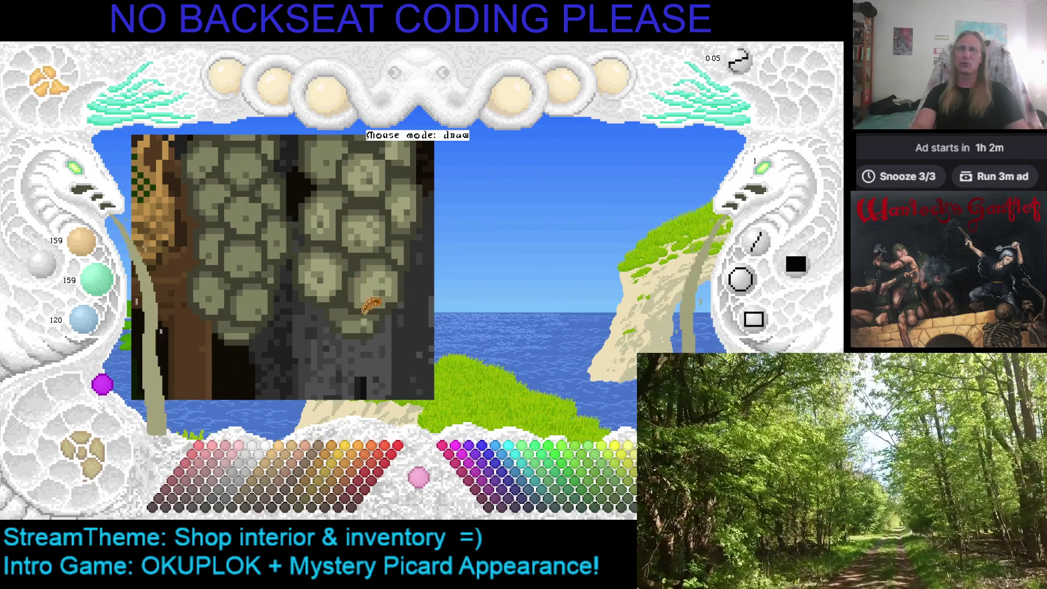
pyautogui.scroll(1, 328, 289)
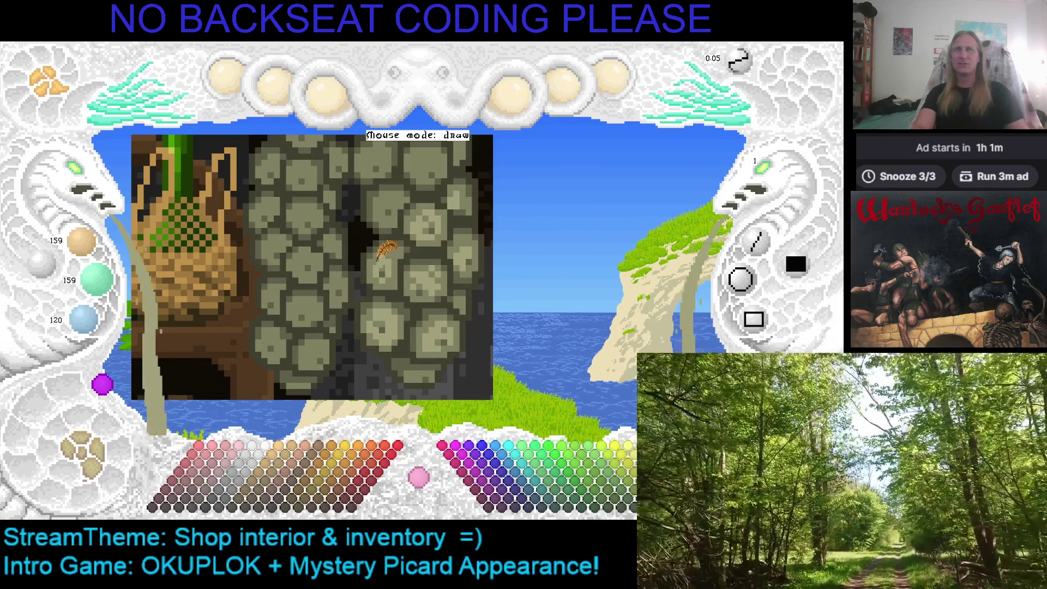
pyautogui.scroll(-1, 431, 245)
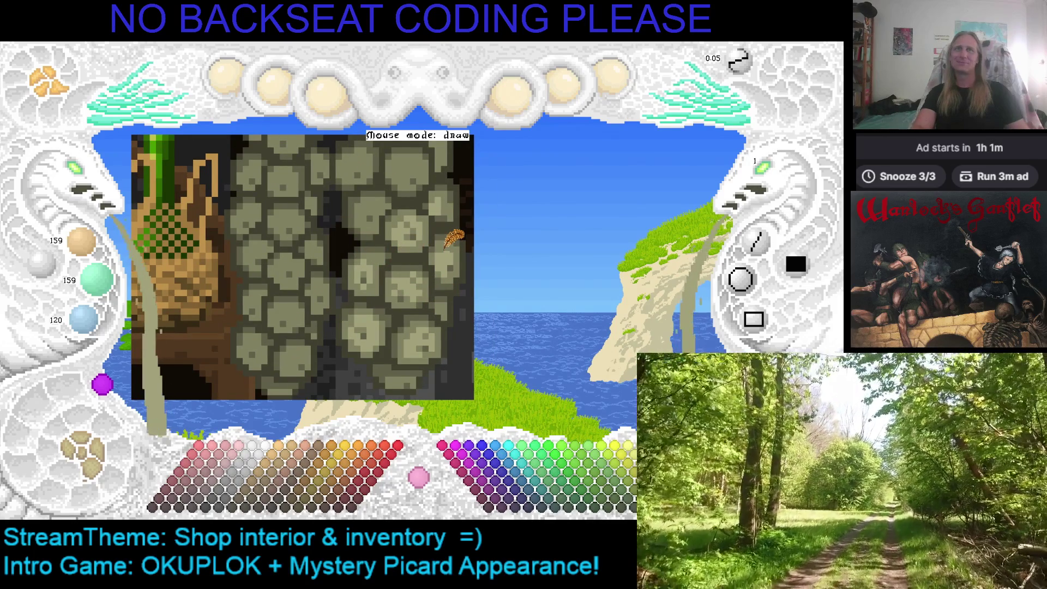
pyautogui.rightClick(450, 237)
pyautogui.hotkey('ctrl', 's')
pyautogui.scroll(1, 431, 240)
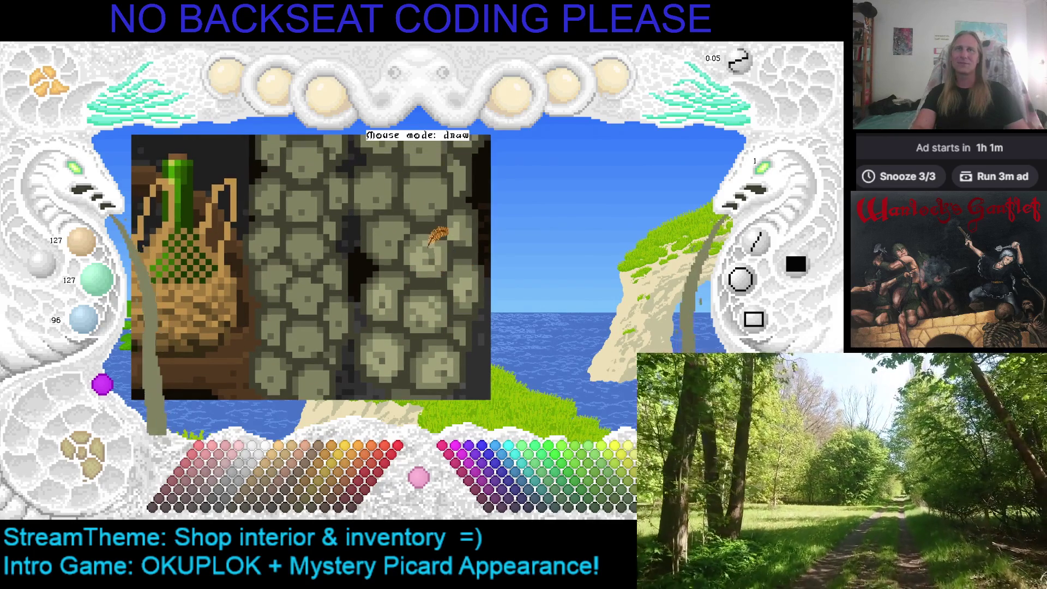
pyautogui.rightClick(414, 234)
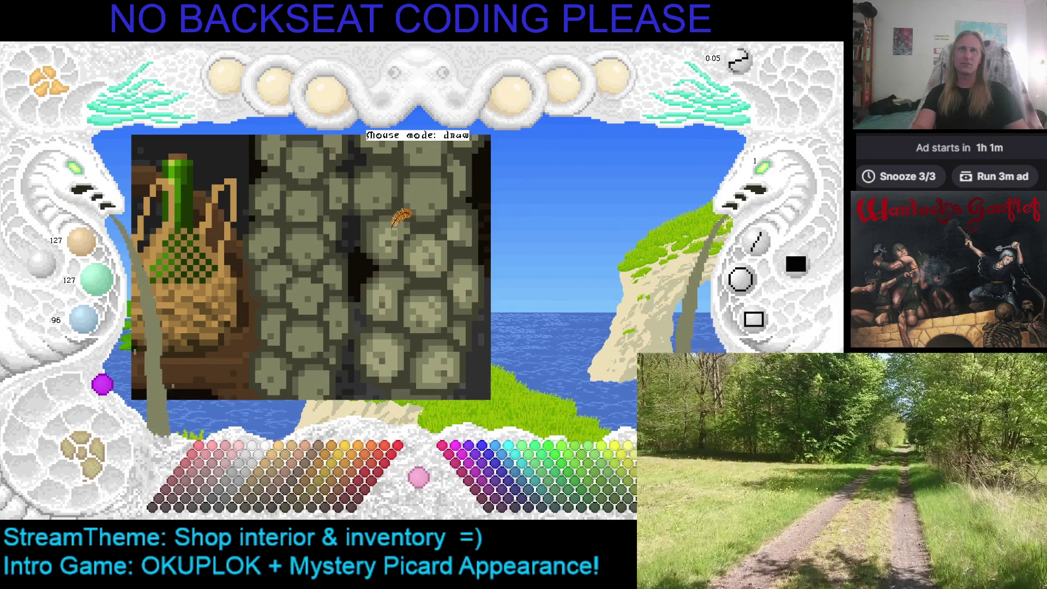
# Pan the view past the basket and bottles up to the dark wall above them
pyautogui.press('Right')
pyautogui.press('Right')
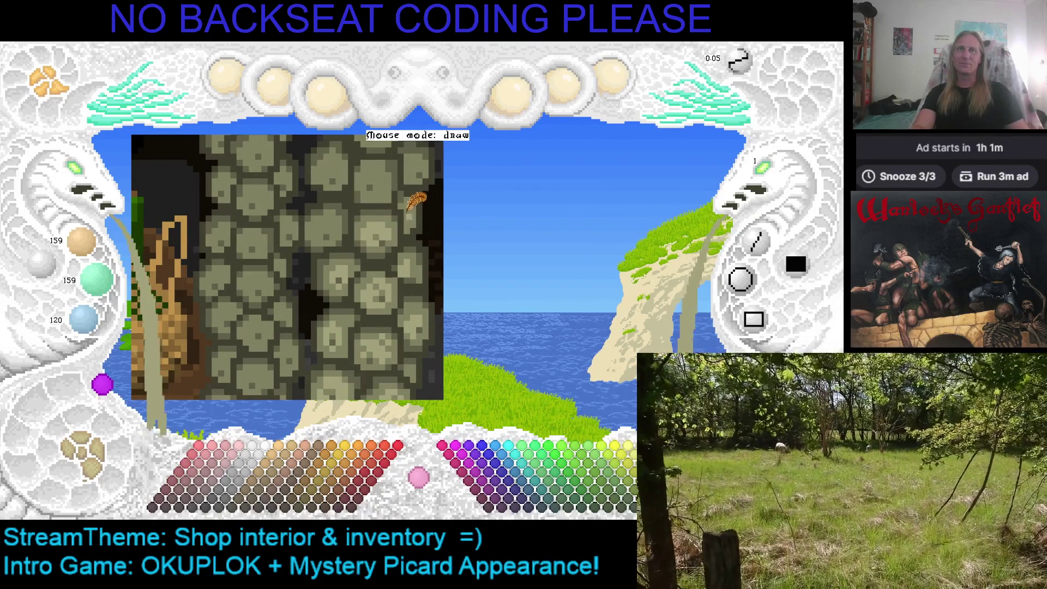
pyautogui.scroll(1, 378, 206)
pyautogui.scroll(1, 377, 206)
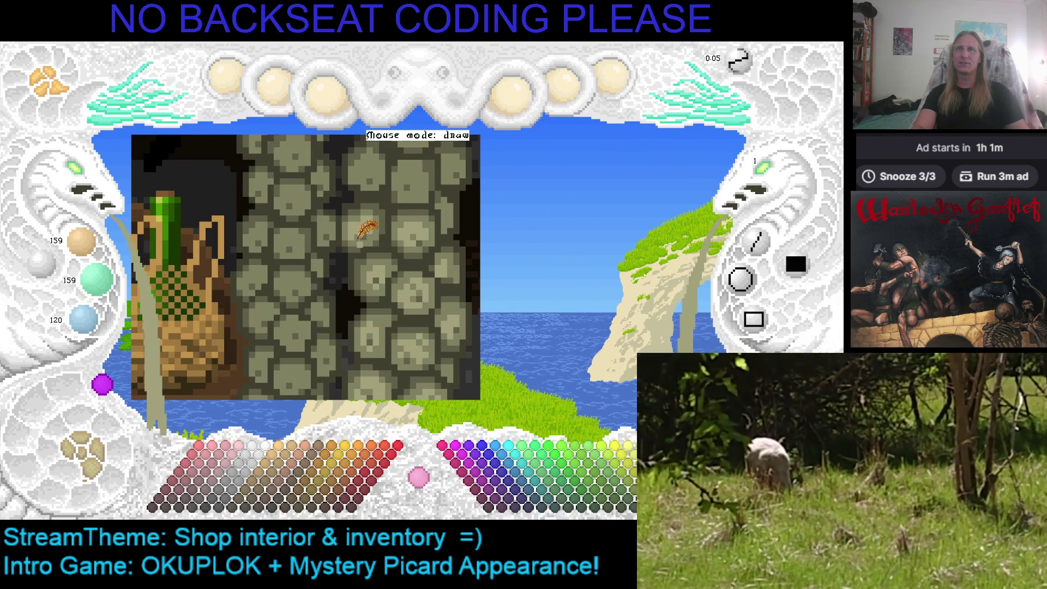
pyautogui.press('Left')
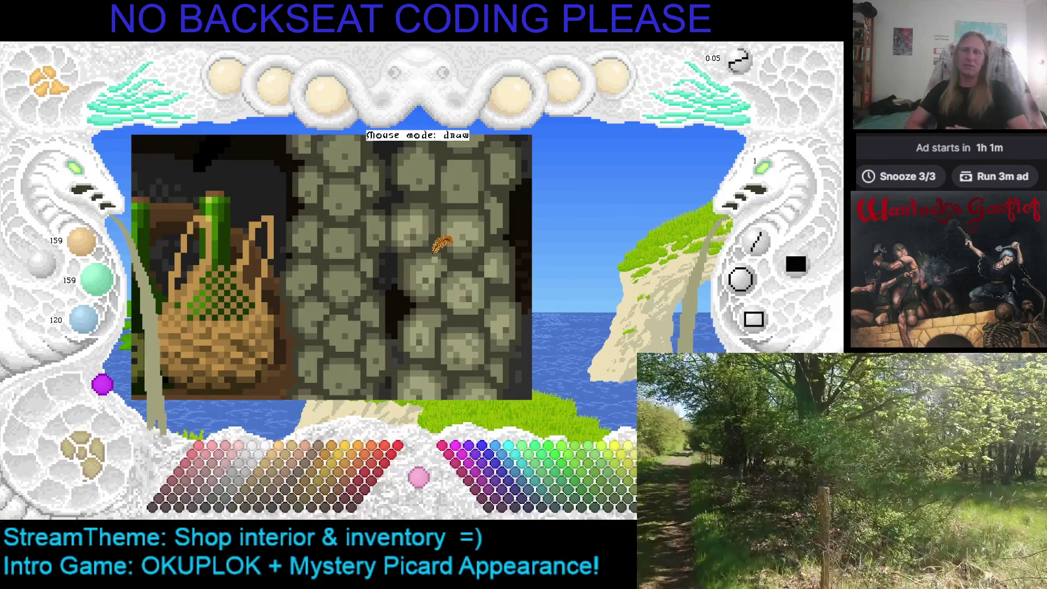
pyautogui.press('Left')
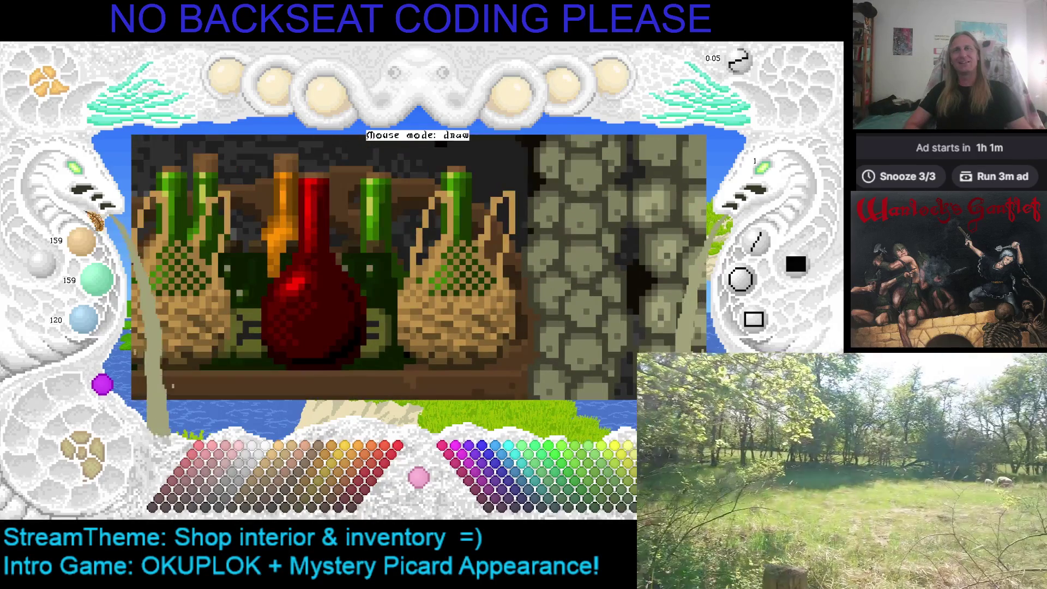
pyautogui.press('Up')
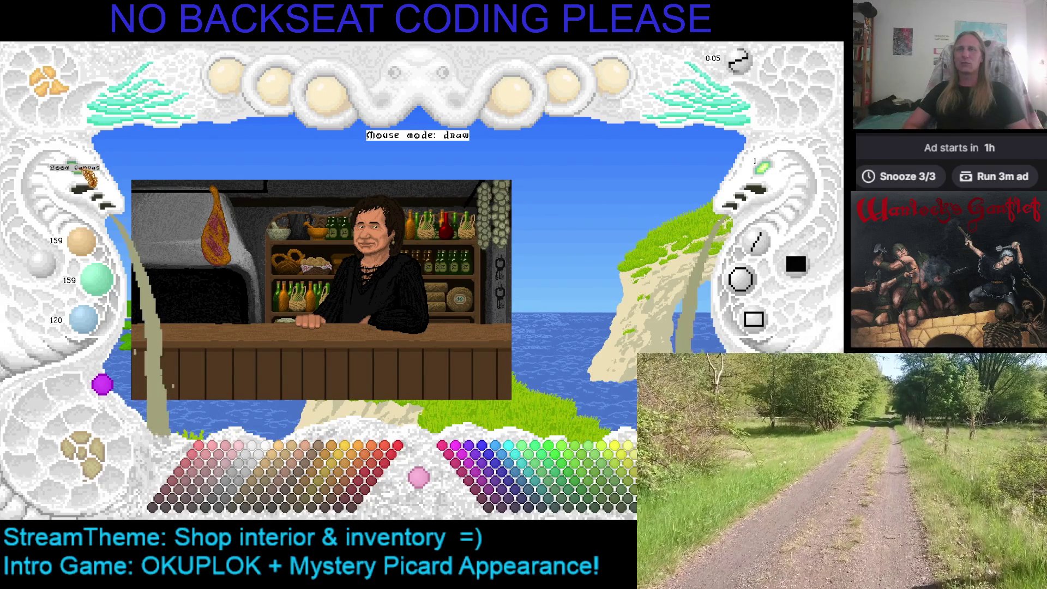
# Zoom in on the shop picture, then back out until the bottles show again
pyautogui.click(84, 185)
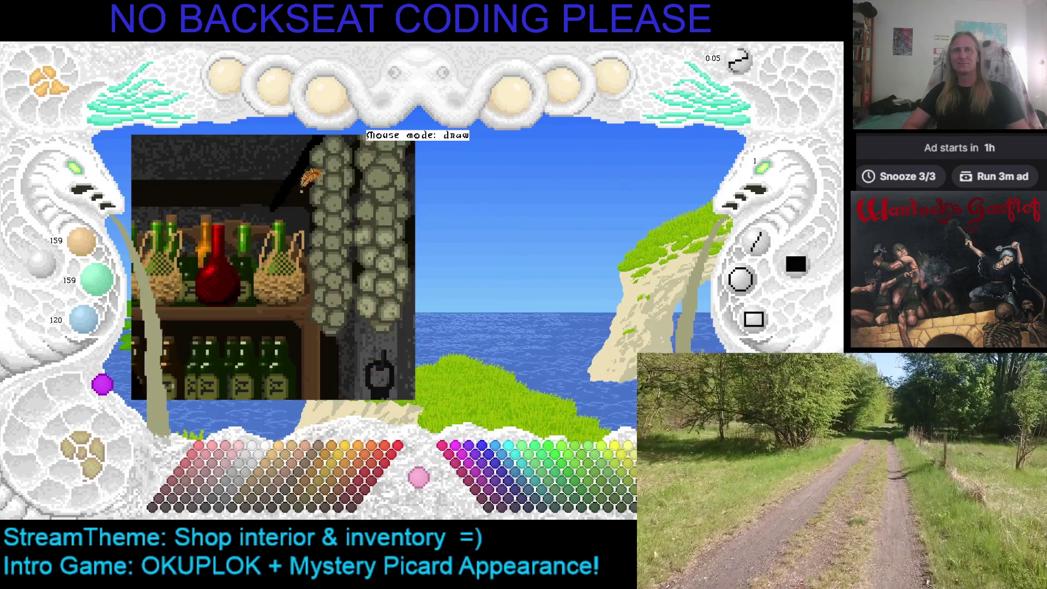
pyautogui.scroll(1, 408, 218)
pyautogui.click(85, 180)
pyautogui.click(85, 180)
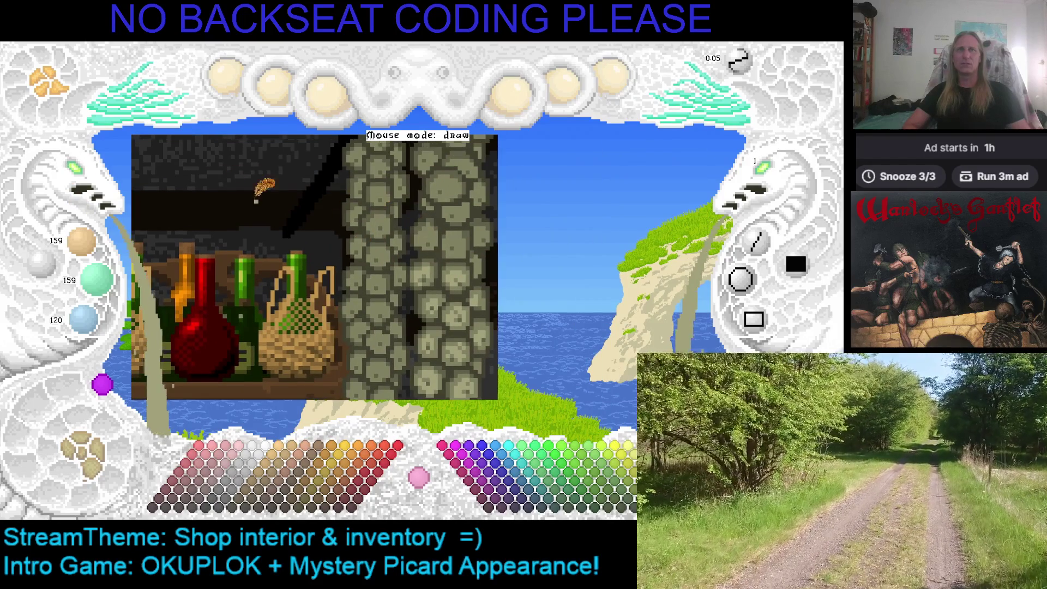
pyautogui.scroll(2, 477, 191)
pyautogui.scroll(2, 478, 186)
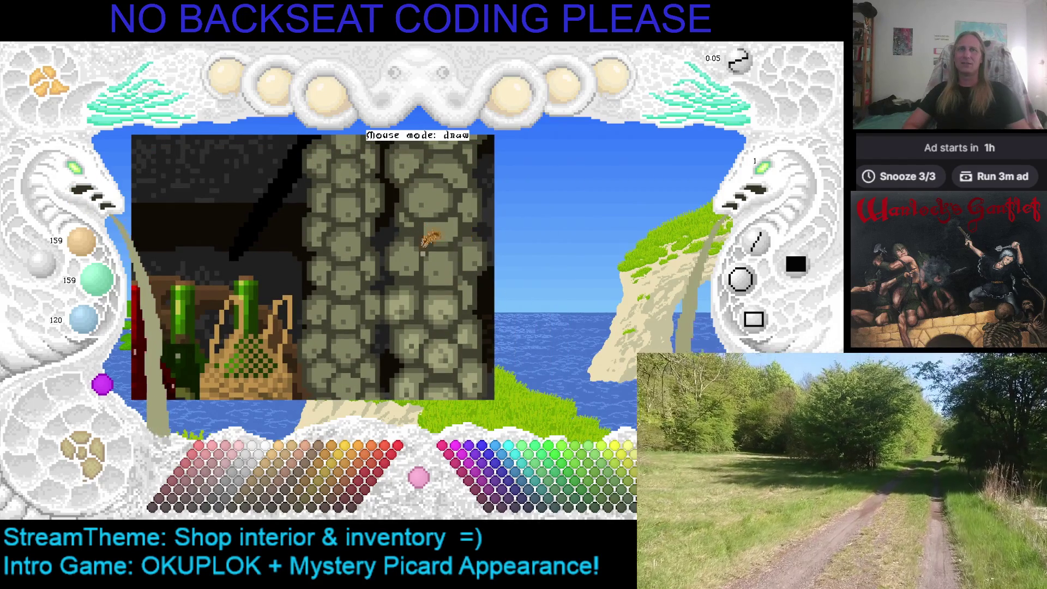
pyautogui.click(82, 185)
pyautogui.scroll(2, 359, 223)
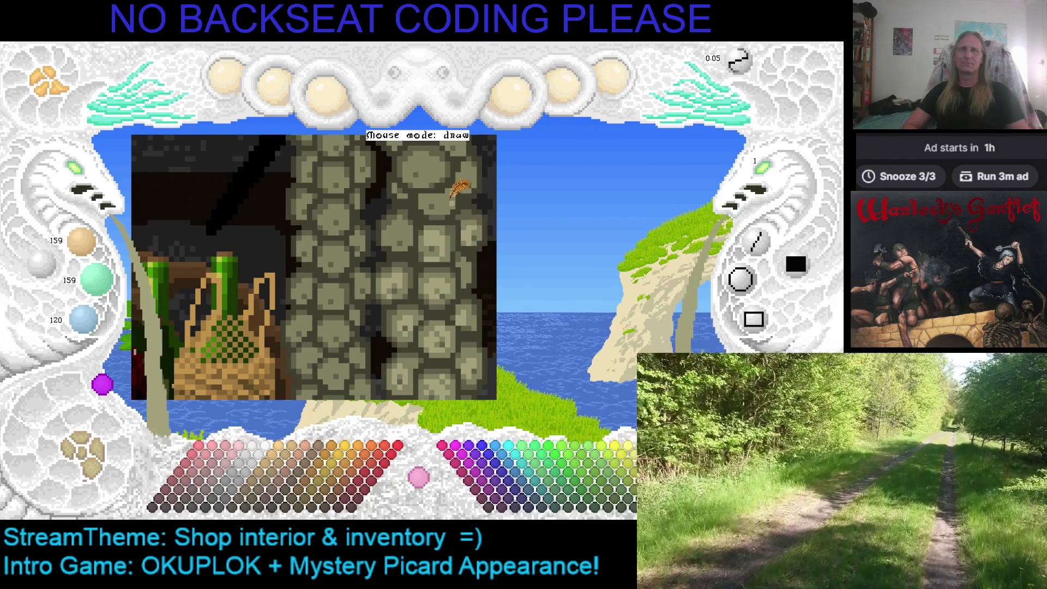
# Zoom in closer on the stone wall beside the bottle shelf and save the painting
pyautogui.scroll(-1, 452, 240)
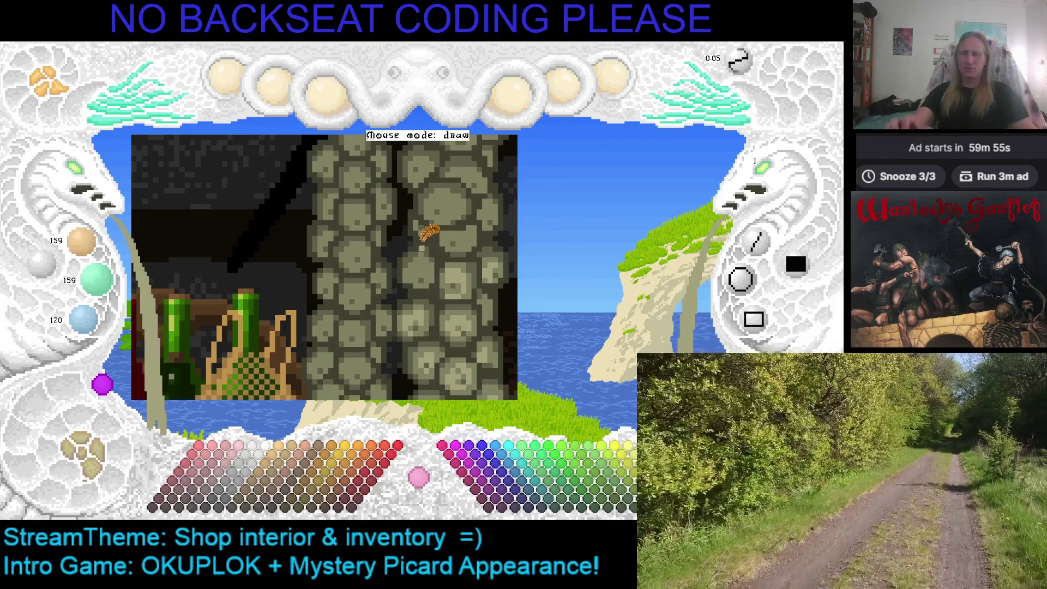
pyautogui.scroll(3, 427, 240)
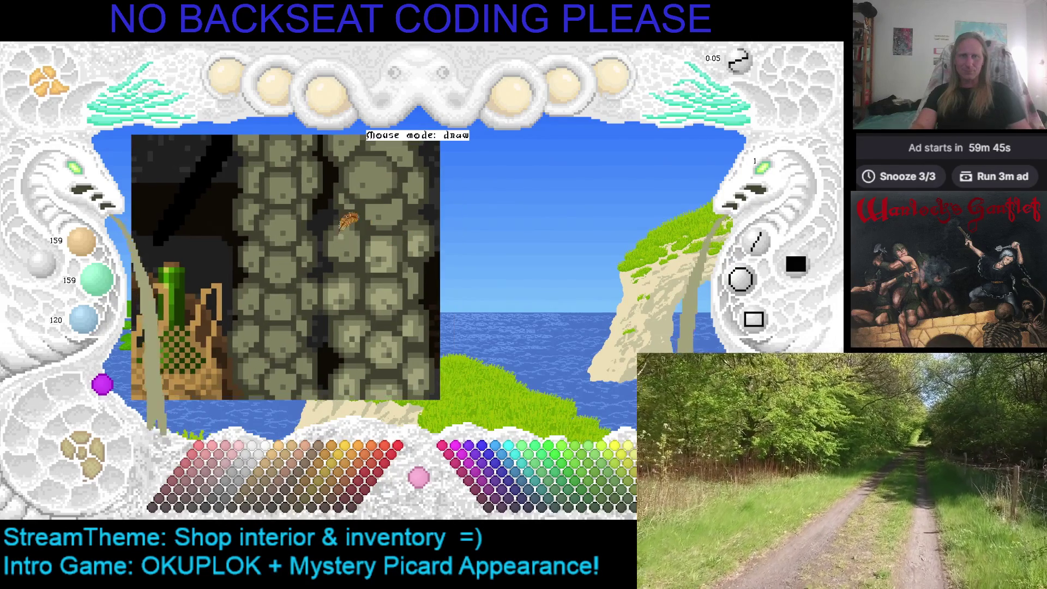
pyautogui.click(79, 183)
pyautogui.click(79, 183)
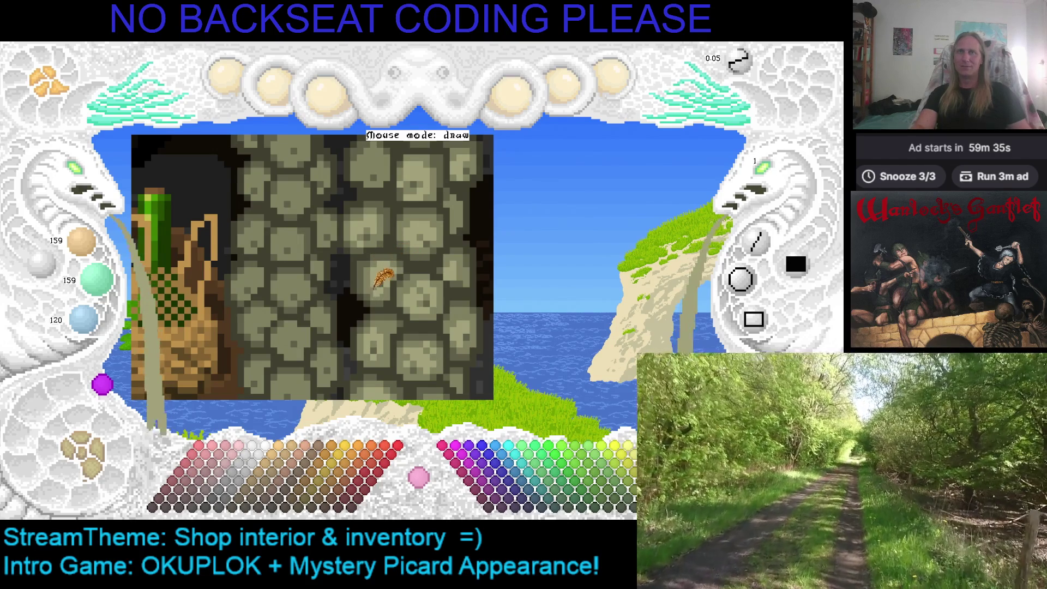
pyautogui.scroll(1, 397, 218)
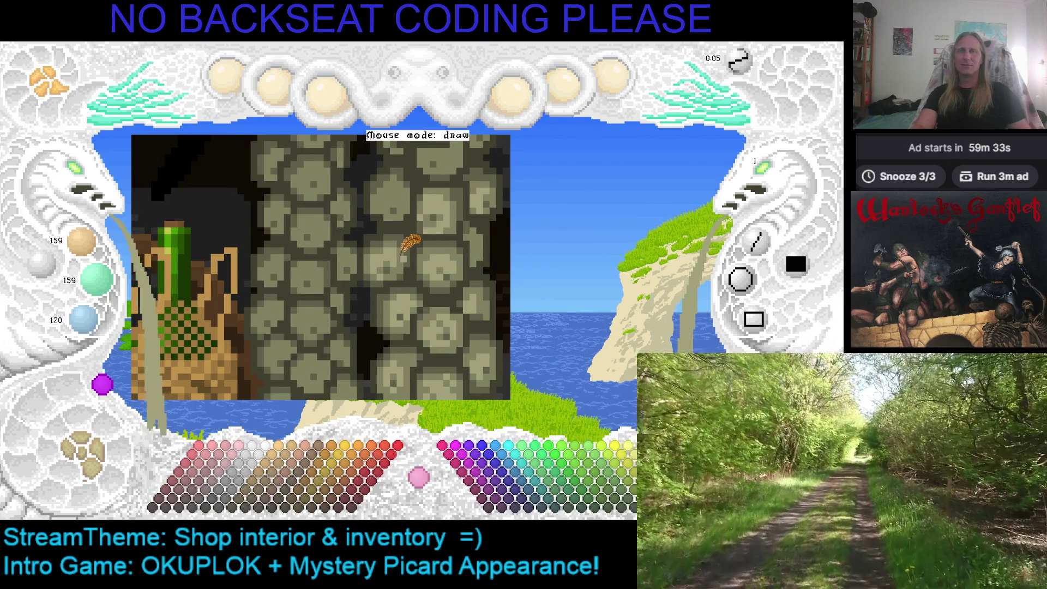
pyautogui.hotkey('ctrl', 's')
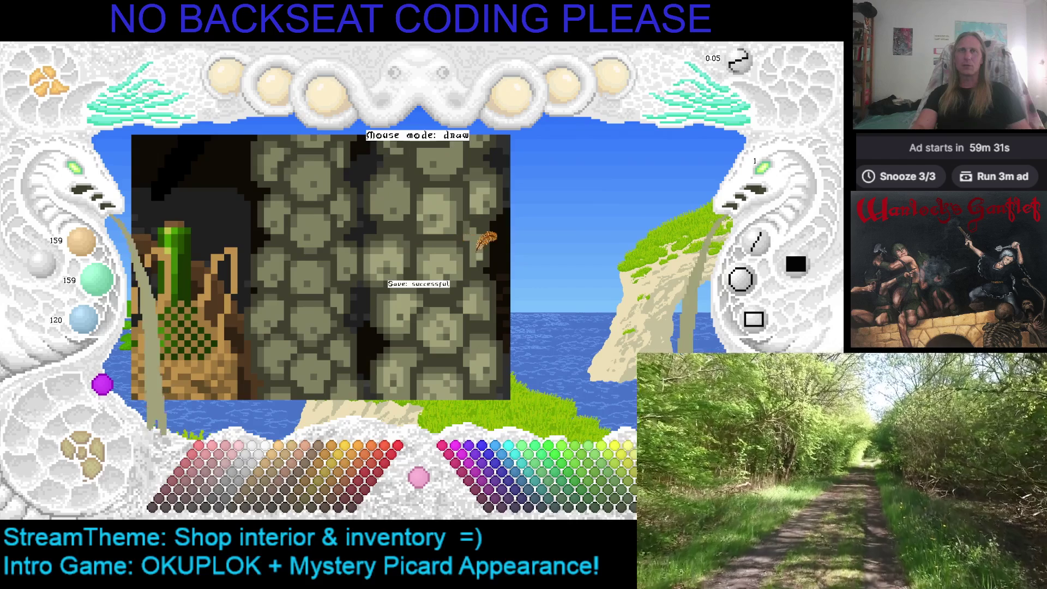
# Rezoom and pan across the olive stone wall, then save the painting again
pyautogui.scroll(-1, 478, 249)
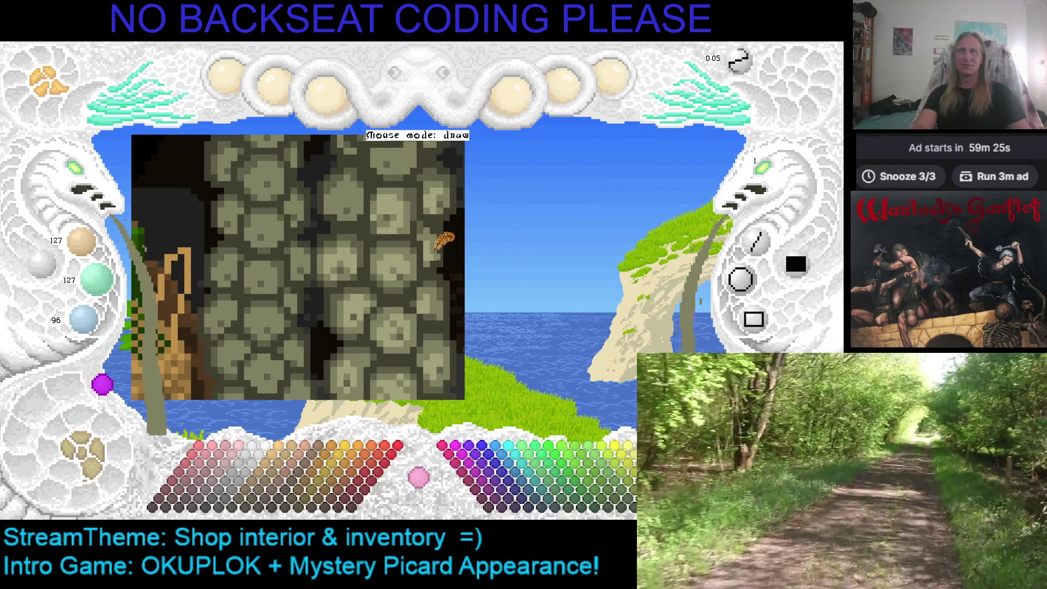
pyautogui.hscroll(-3, 436, 245)
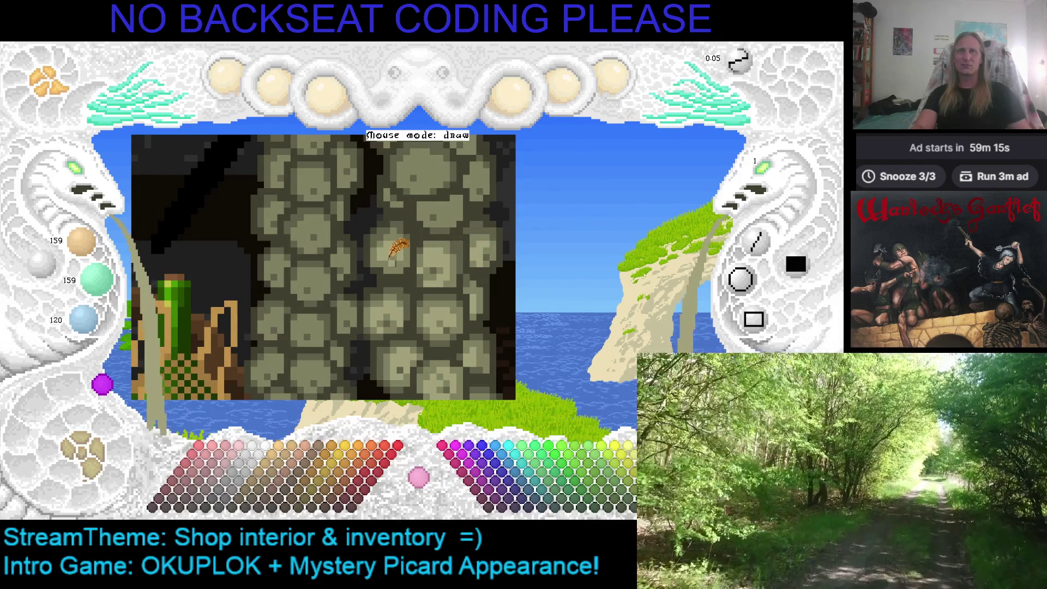
pyautogui.press('Right')
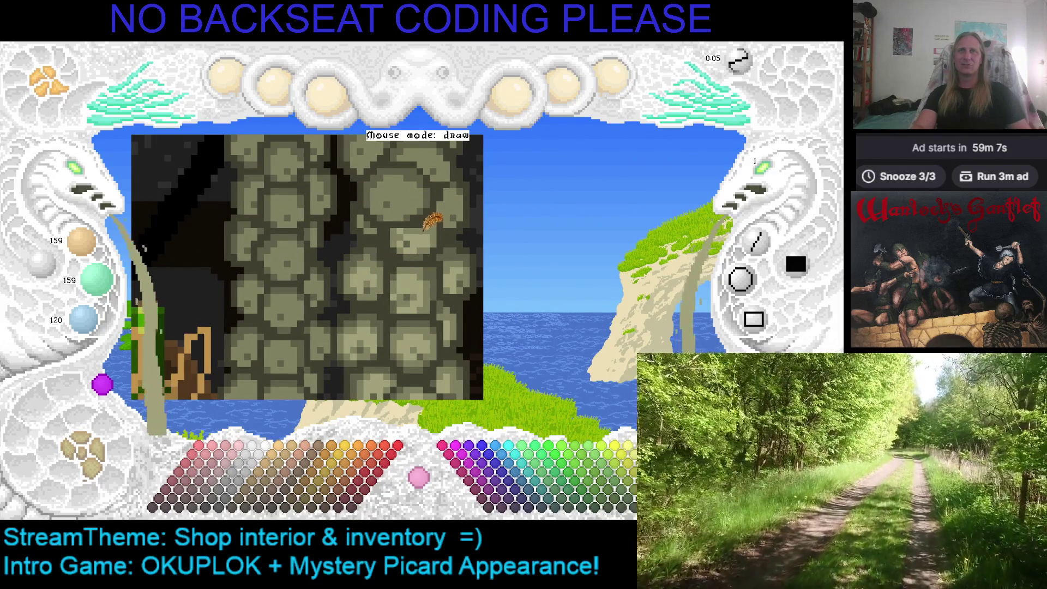
pyautogui.scroll(-2, 414, 225)
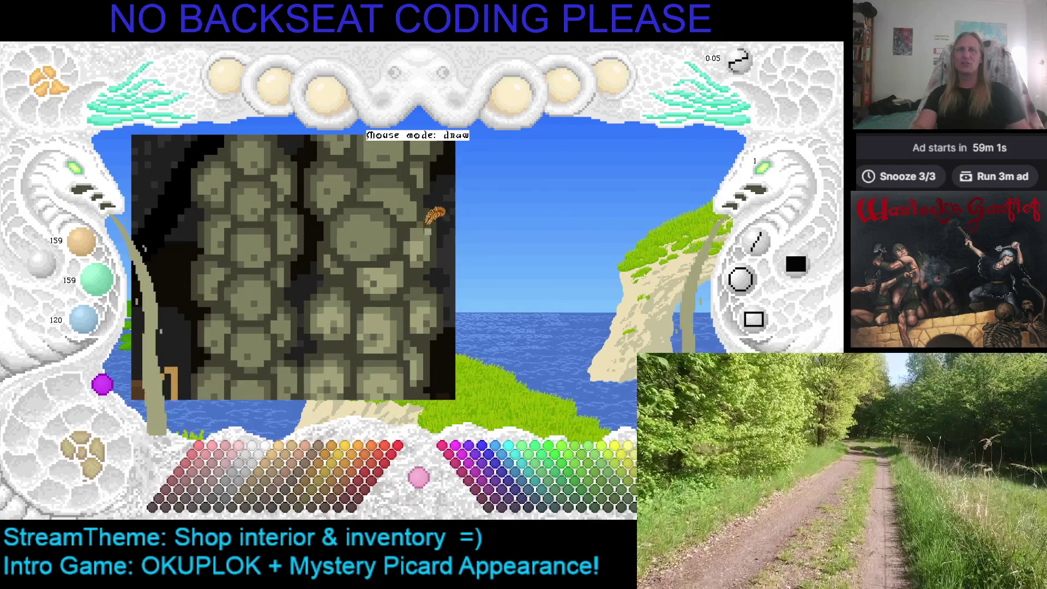
pyautogui.hotkey('ctrl', 's')
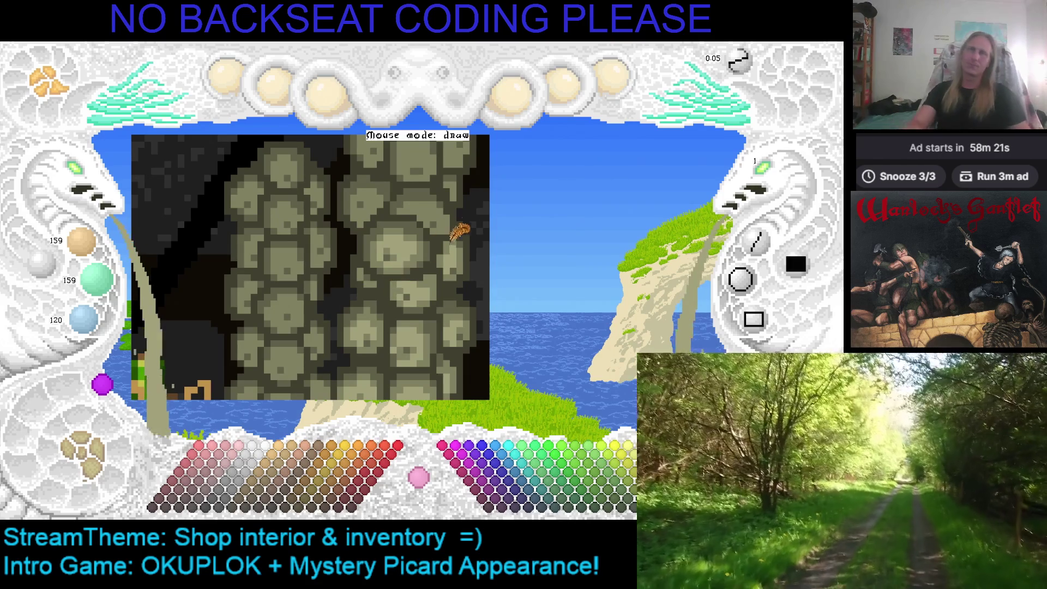
# Eyedrop alternating darker and lighter stone shades from the wall to compare them
pyautogui.scroll(-1, 459, 213)
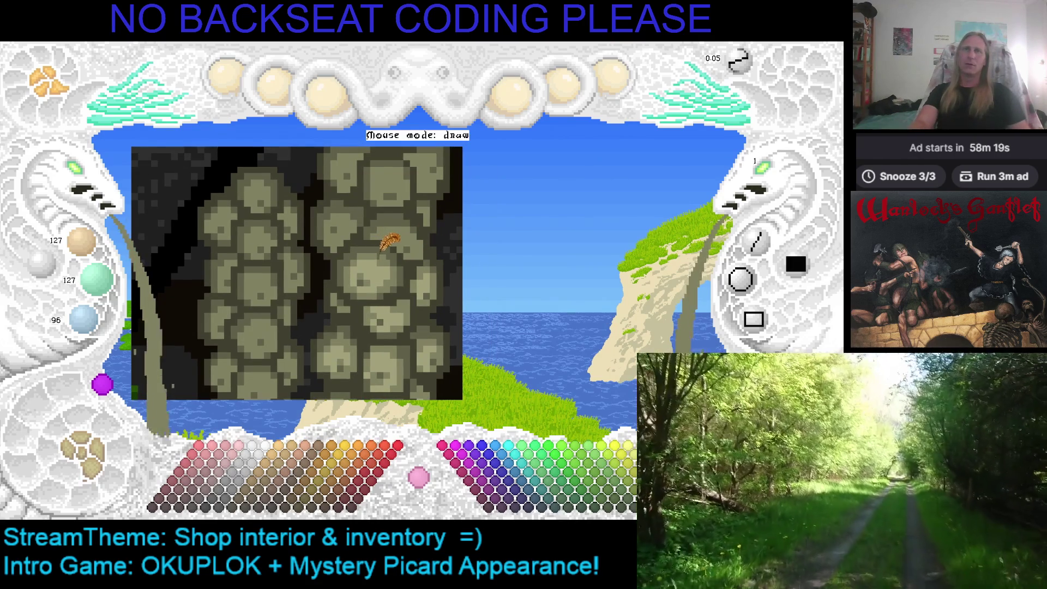
pyautogui.scroll(1, 398, 222)
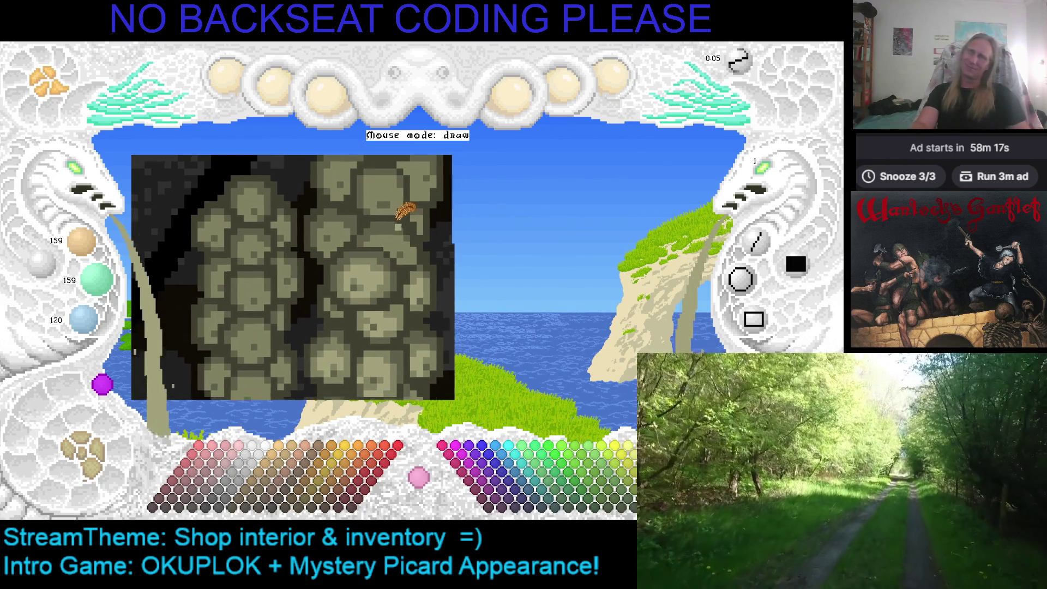
pyautogui.scroll(-1, 405, 212)
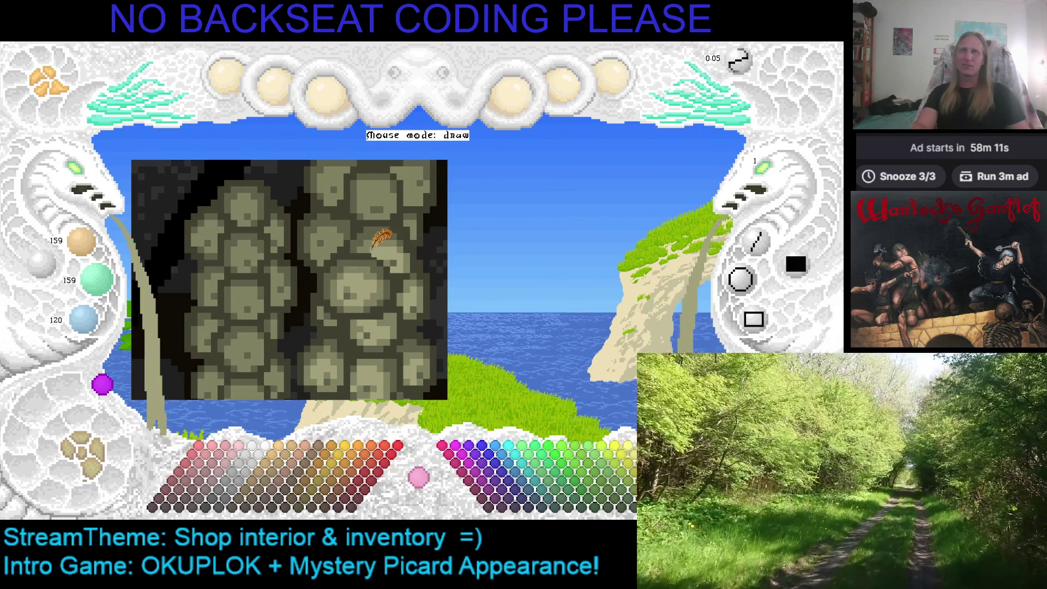
pyautogui.scroll(2, 374, 249)
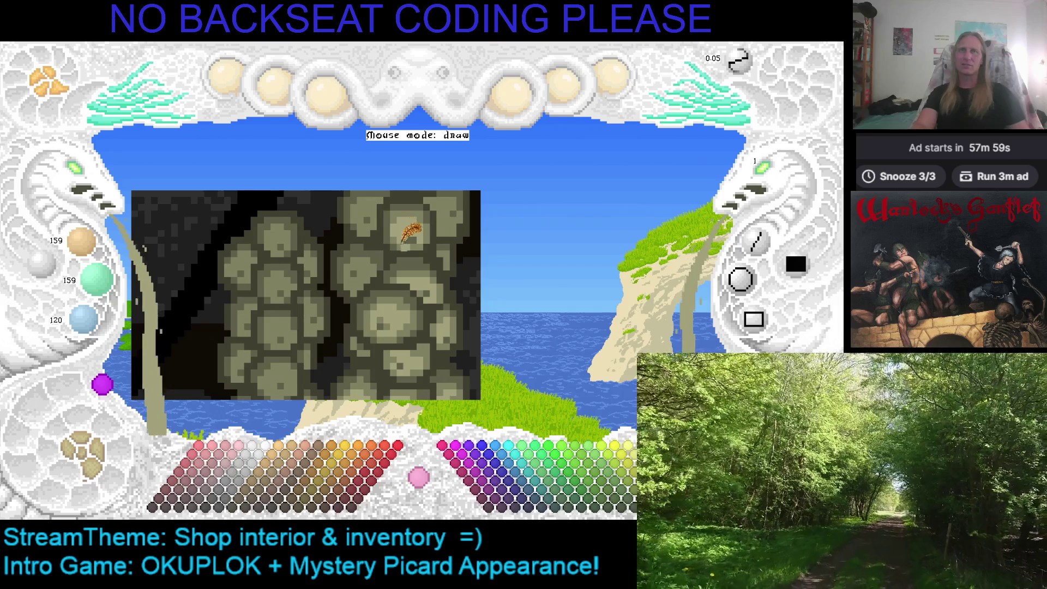
pyautogui.scroll(-1, 437, 221)
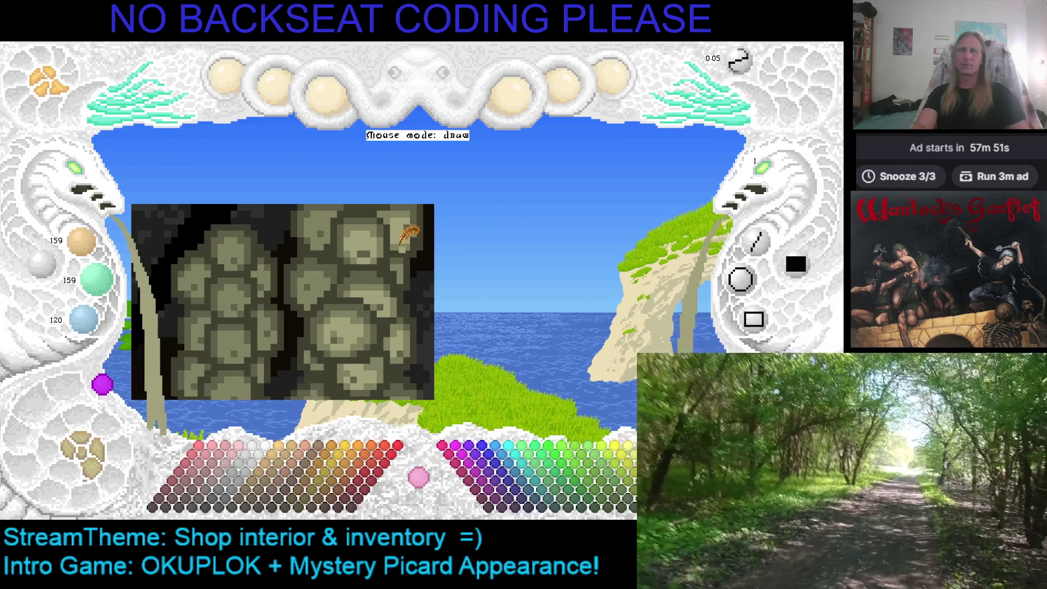
pyautogui.rightClick(401, 246)
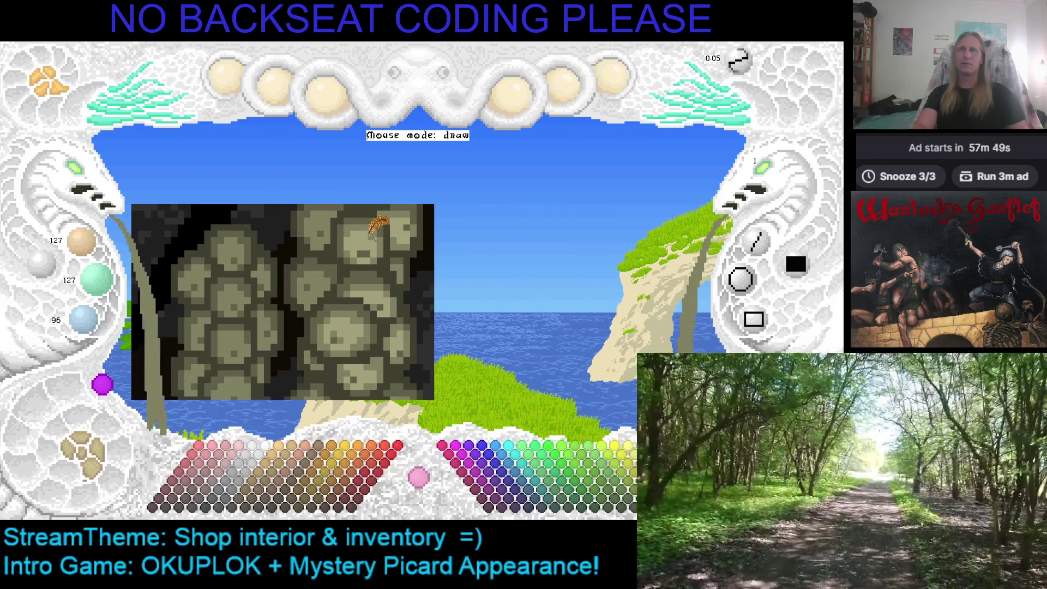
pyautogui.rightClick(373, 229)
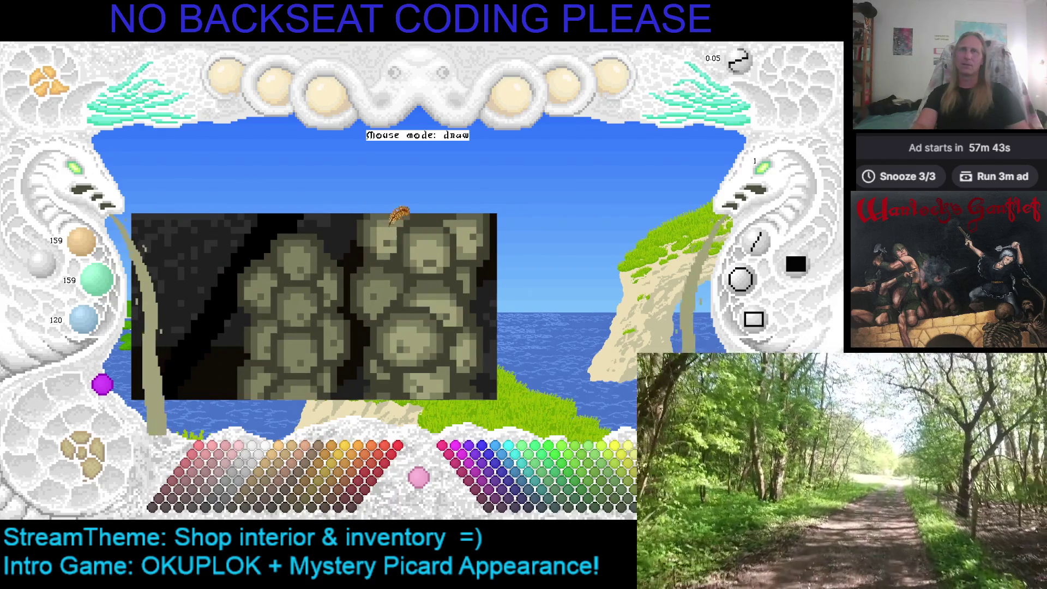
pyautogui.rightClick(391, 243)
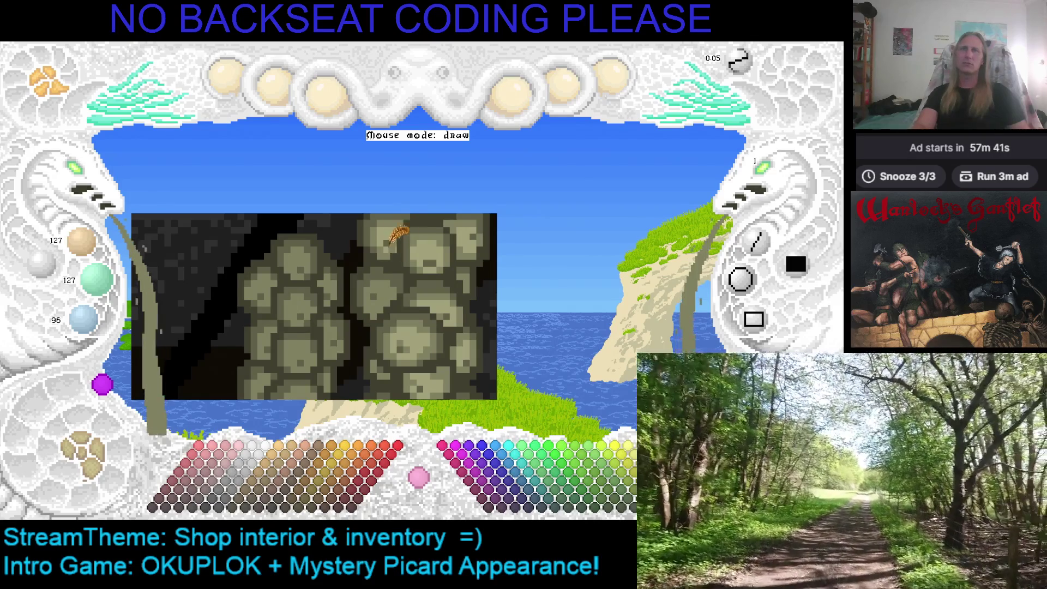
pyautogui.rightClick(472, 214)
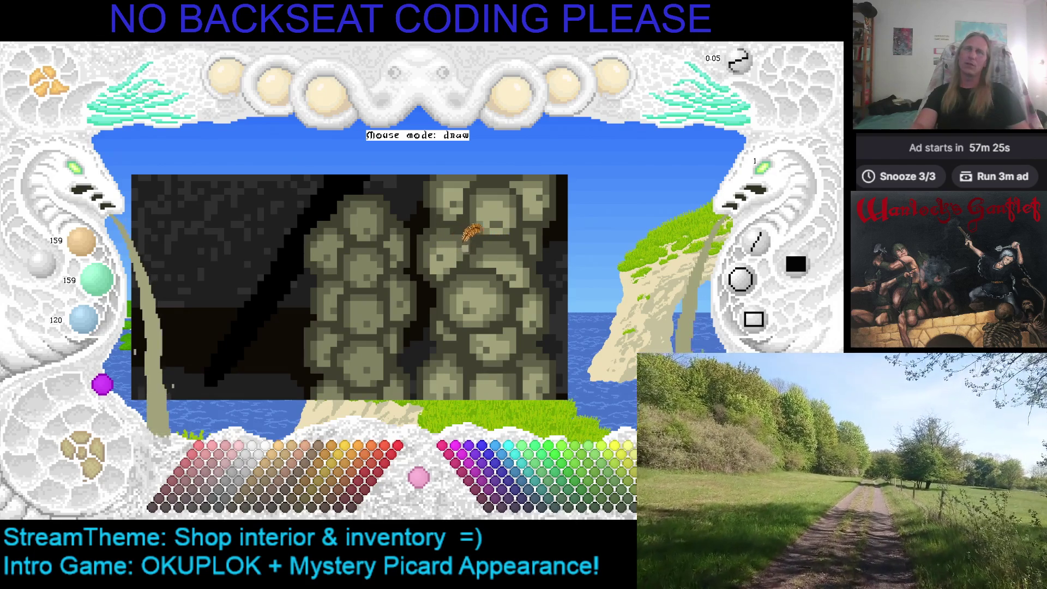
# Pick the darker stone shade 127/127/96, darken it to about 75%, then brighten it back
pyautogui.rightClick(496, 251)
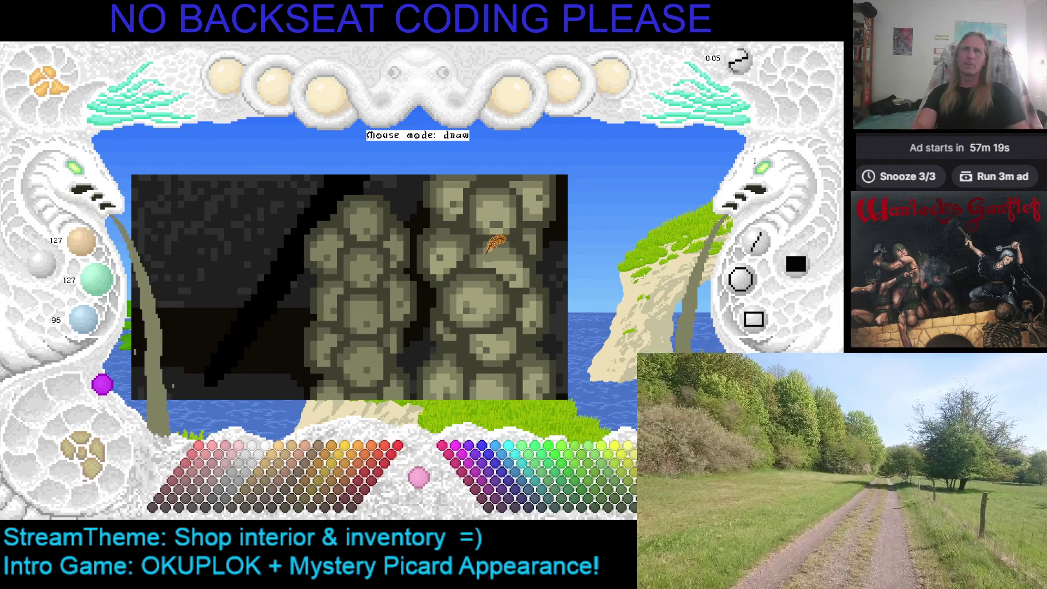
pyautogui.scroll(1, 461, 220)
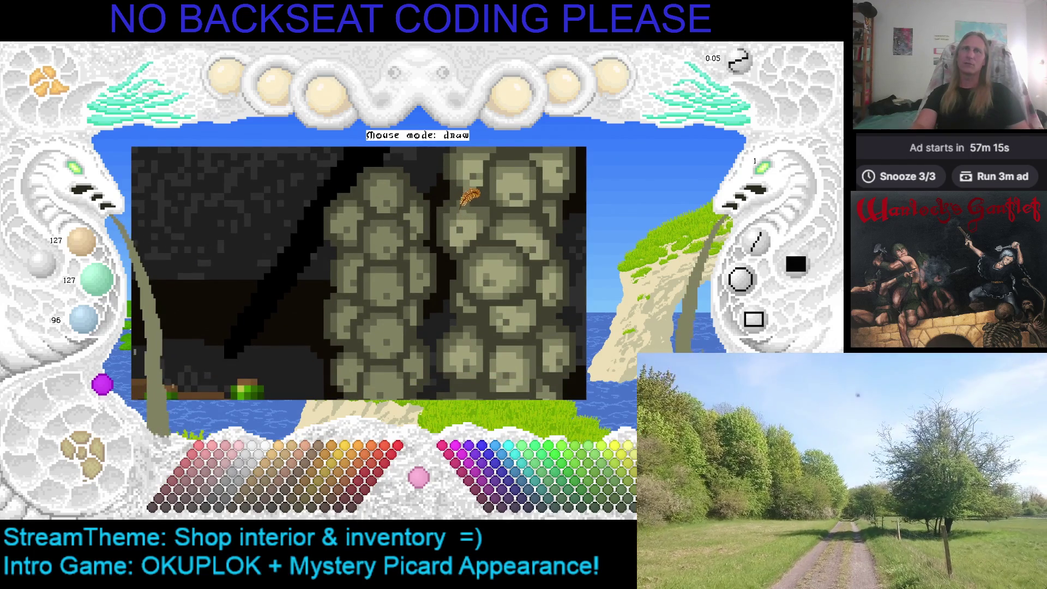
pyautogui.press('-')
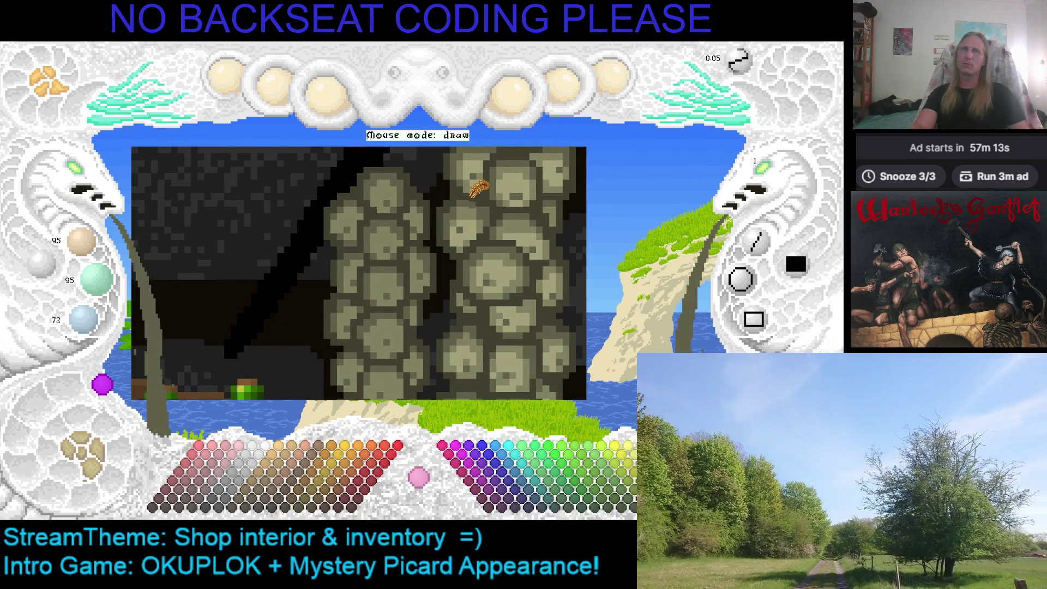
pyautogui.press('+')
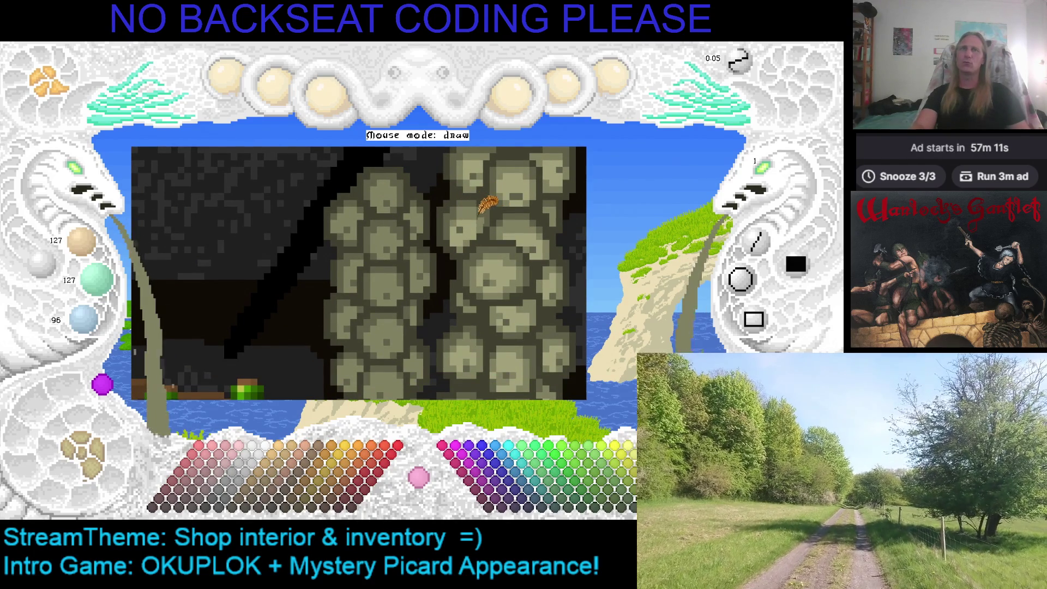
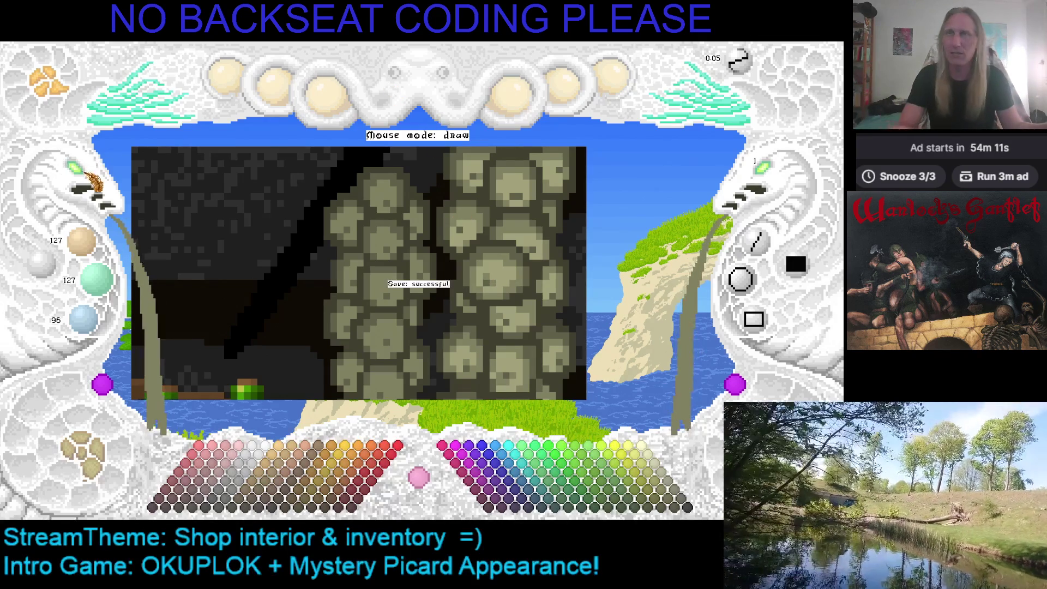
# Zoom the shop artwork in on the shopkeeper, back out to the whole interior, then zoom in again
pyautogui.press('Escape')
pyautogui.click(94, 184)
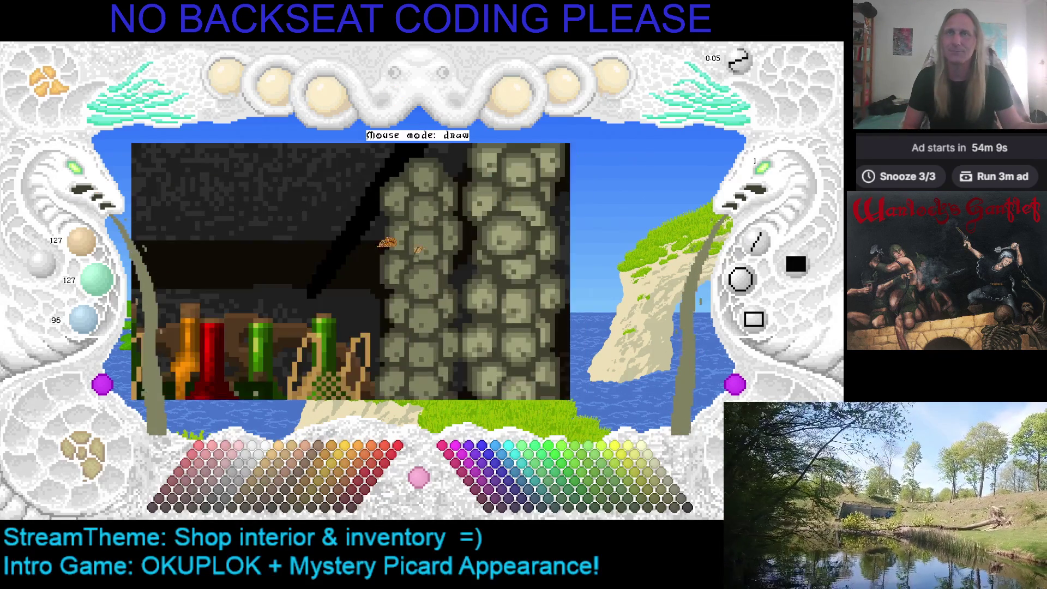
pyautogui.click(82, 175)
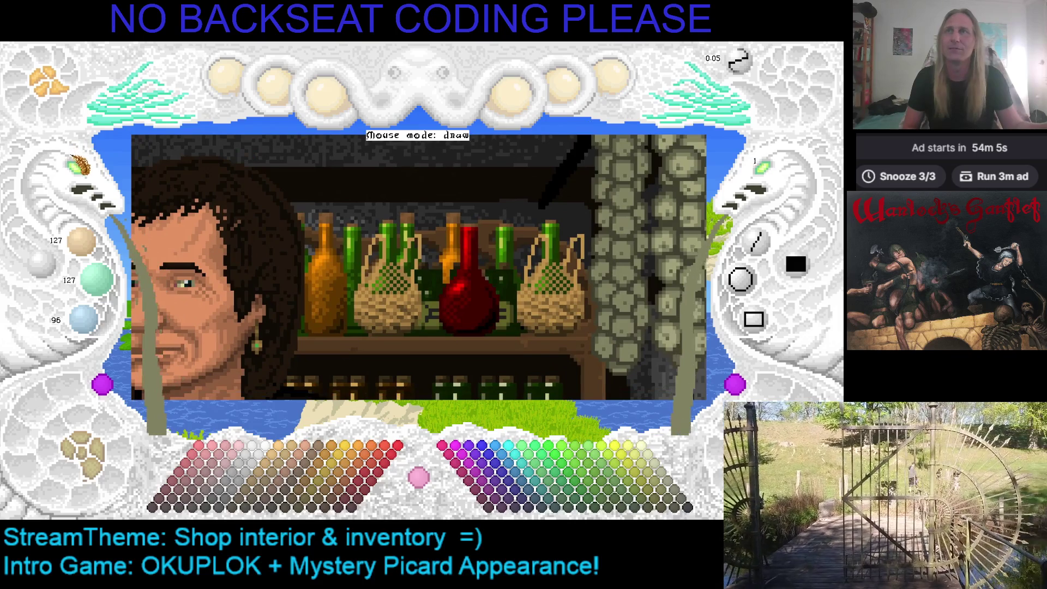
pyautogui.click(79, 155)
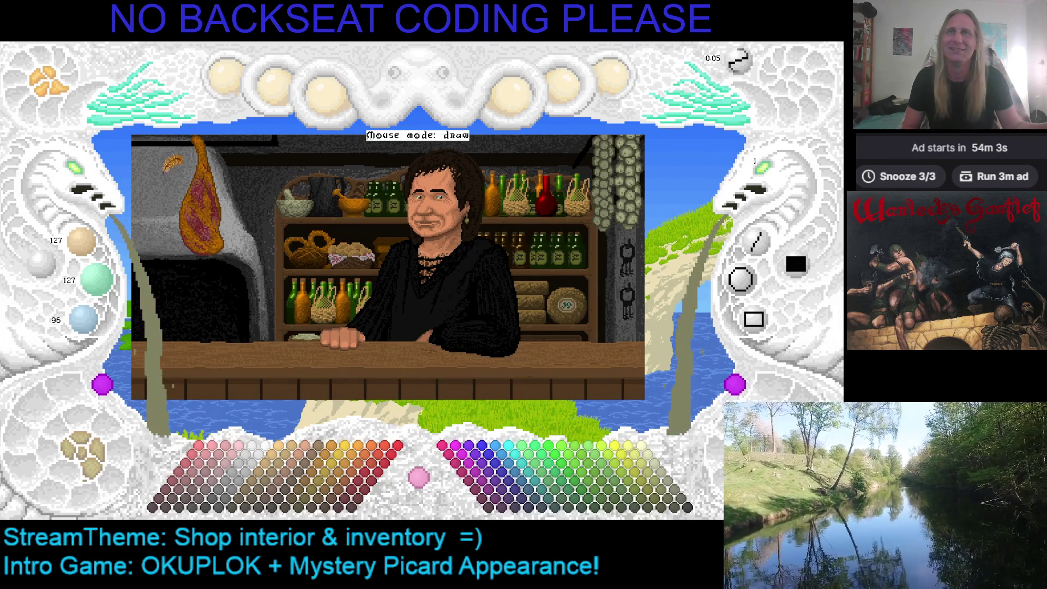
pyautogui.click(90, 179)
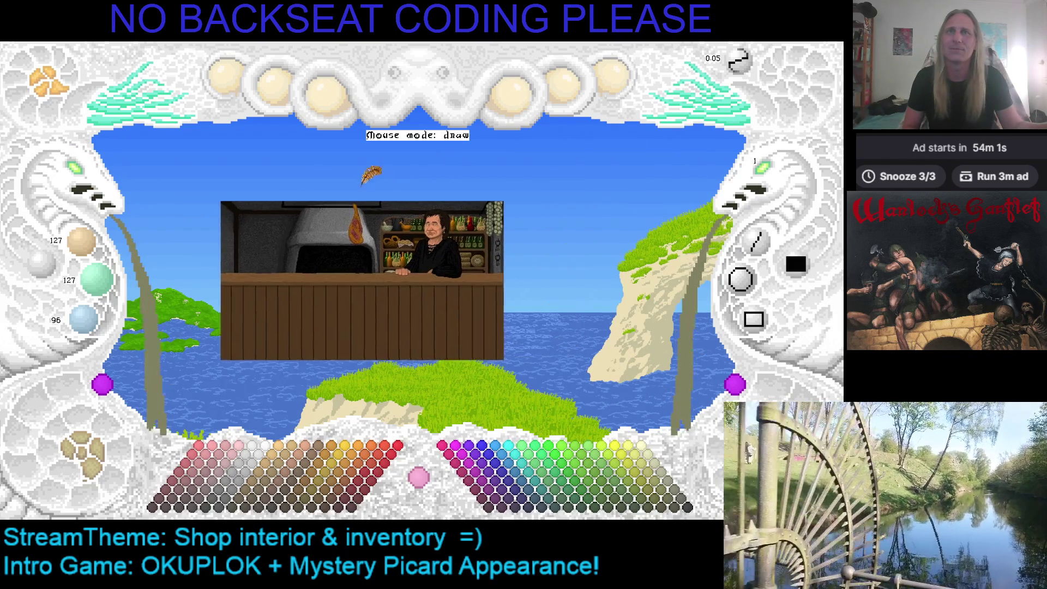
pyautogui.click(81, 175)
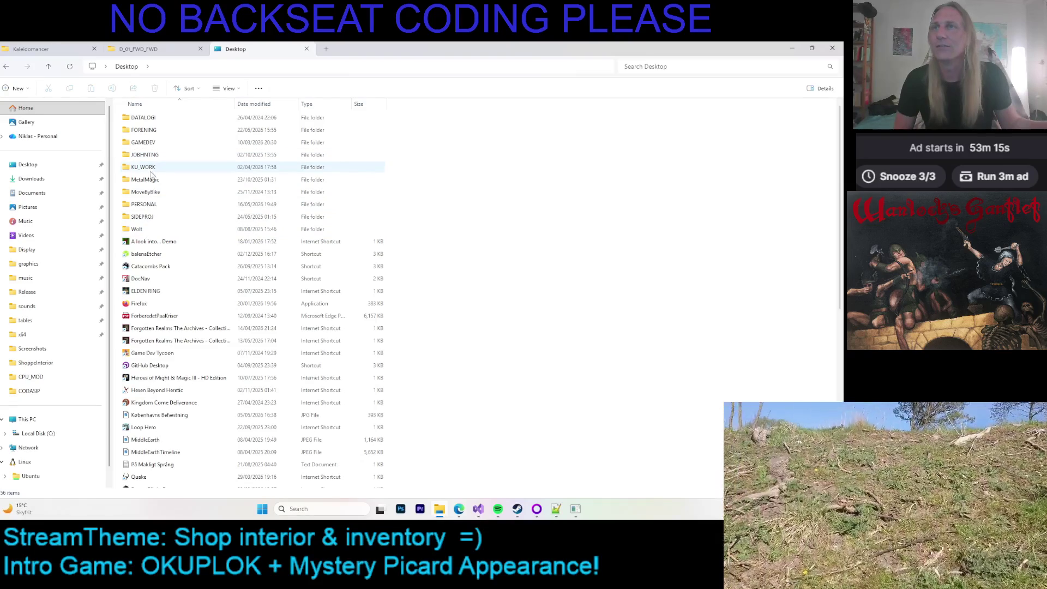
# Scroll down the Desktop list and launch the Warlock's Gantlet Demo shortcut
pyautogui.scroll(-5, 172, 266)
pyautogui.scroll(-2, 175, 272)
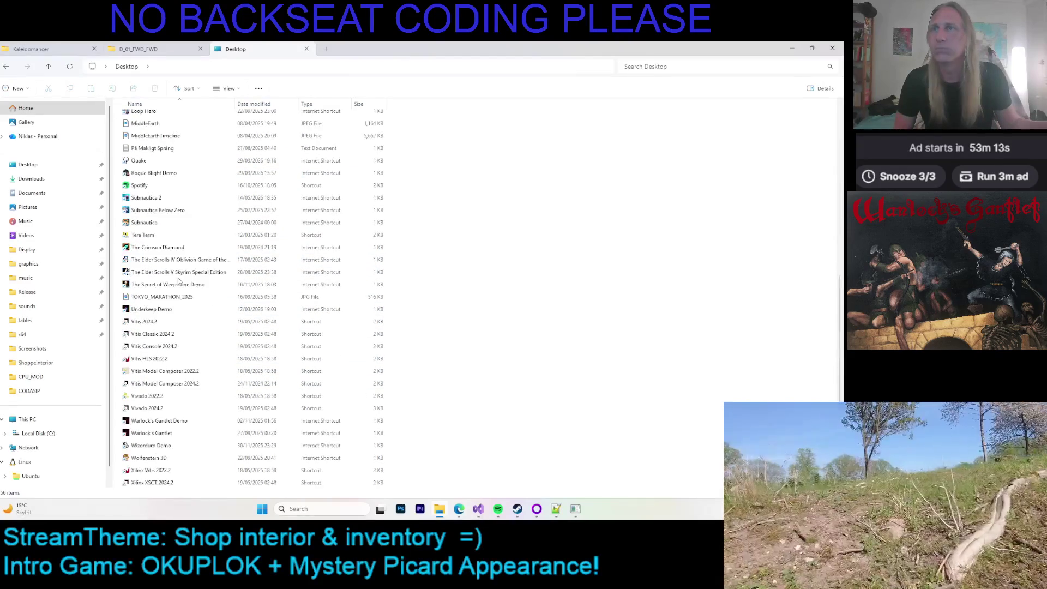
pyautogui.doubleClick(170, 422)
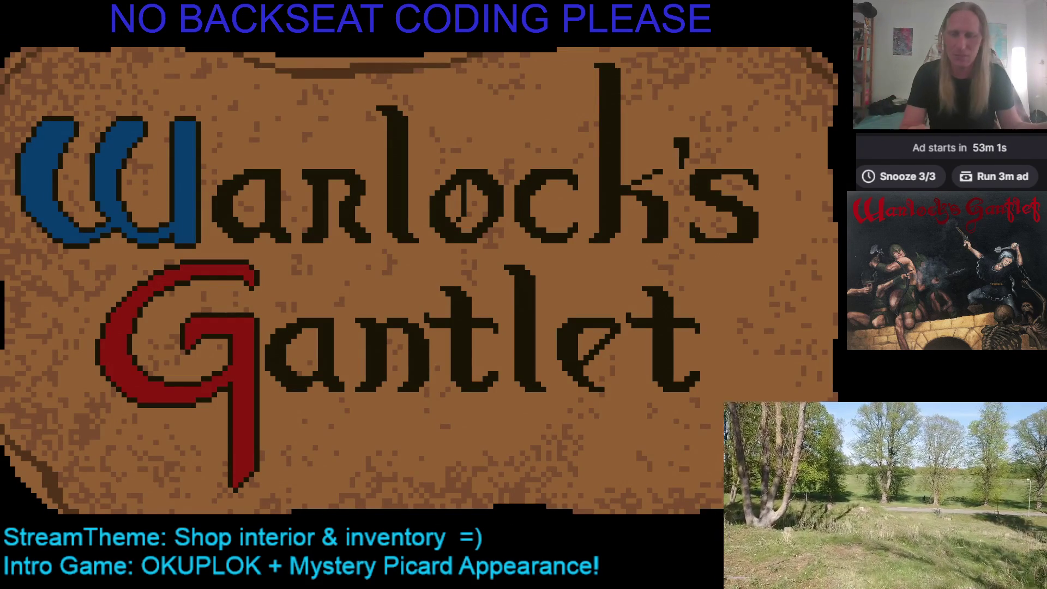
# Start the demo, walk to the kiosks, buy the gun and sword, and equip the sword
pyautogui.press('n')
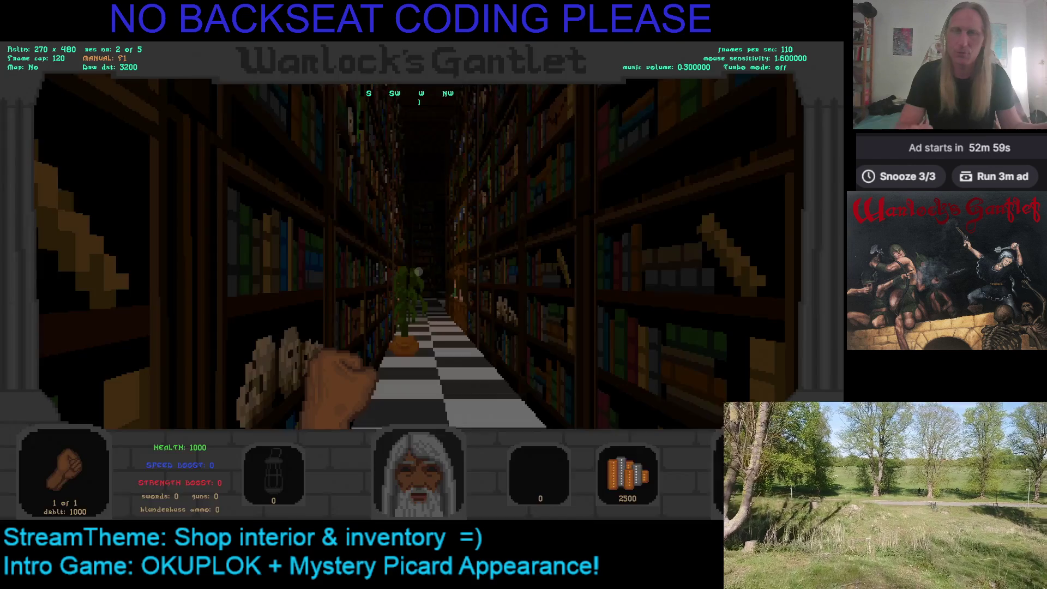
pyautogui.press('w')
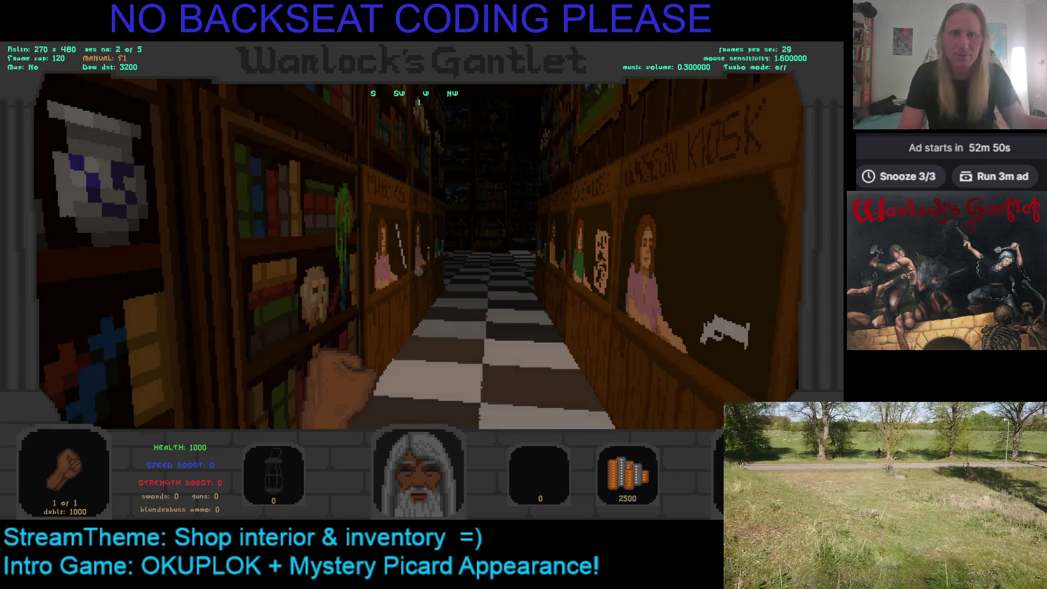
pyautogui.press('w')
pyautogui.press('w')
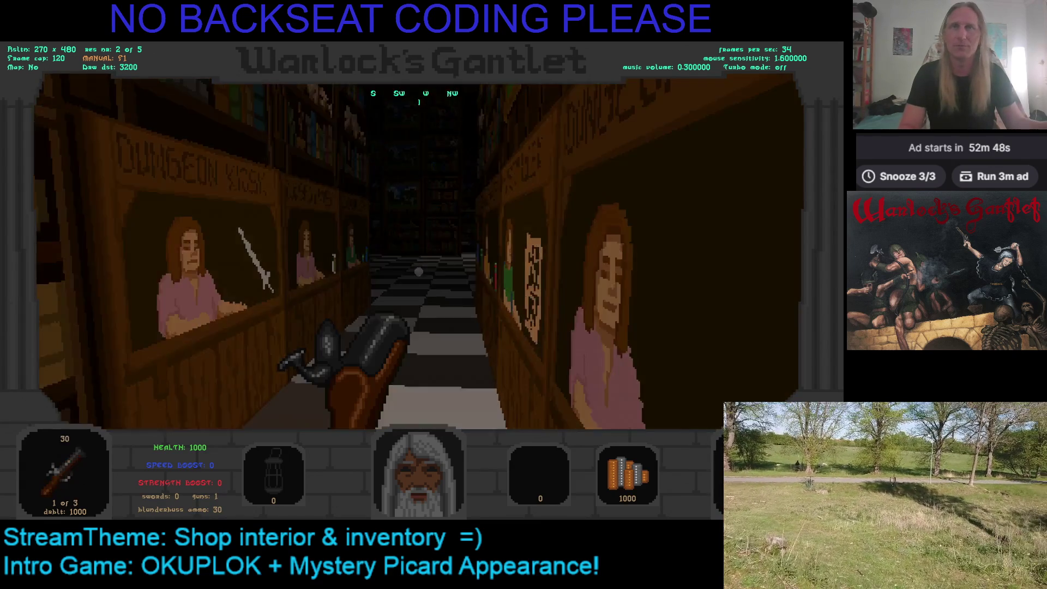
pyautogui.press('s')
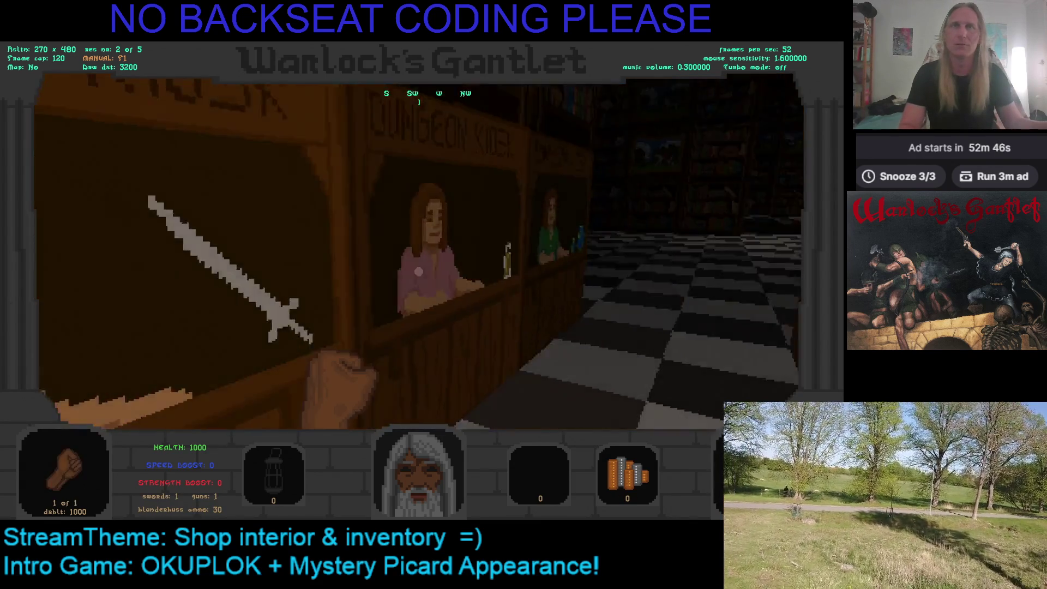
pyautogui.press('1')
pyautogui.press('w')
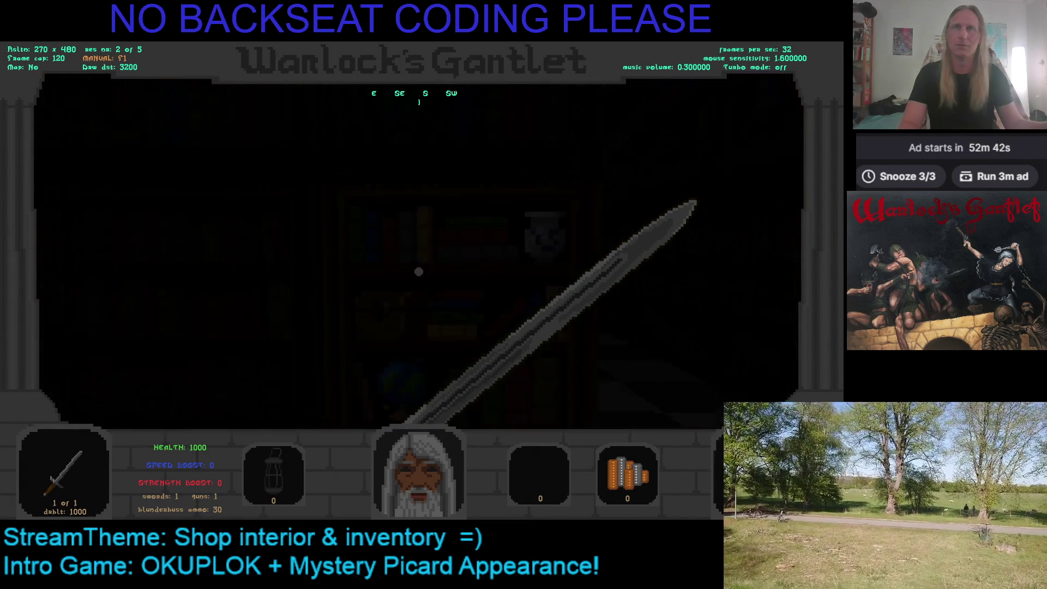
# Walk north across the checkered floor through the dark room up to the bookshelf
pyautogui.press('Right')
pyautogui.press('w')
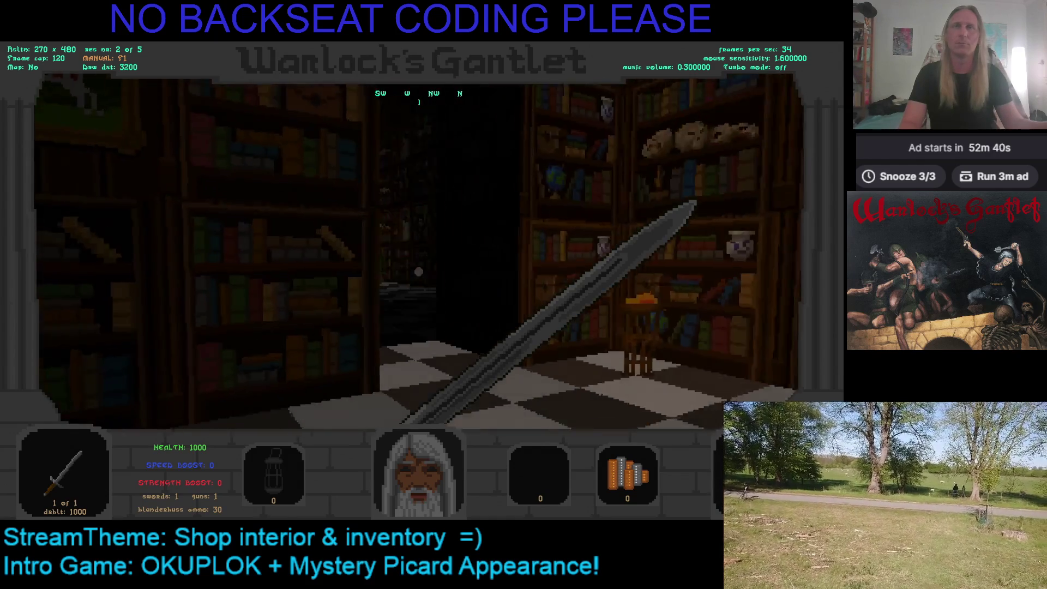
pyautogui.press('w')
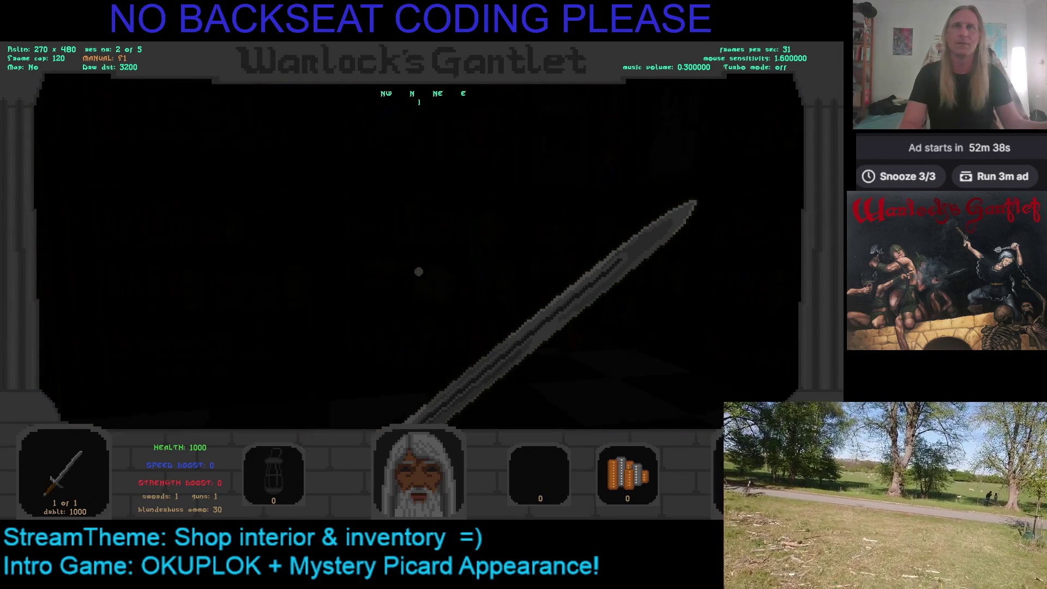
pyautogui.press('w')
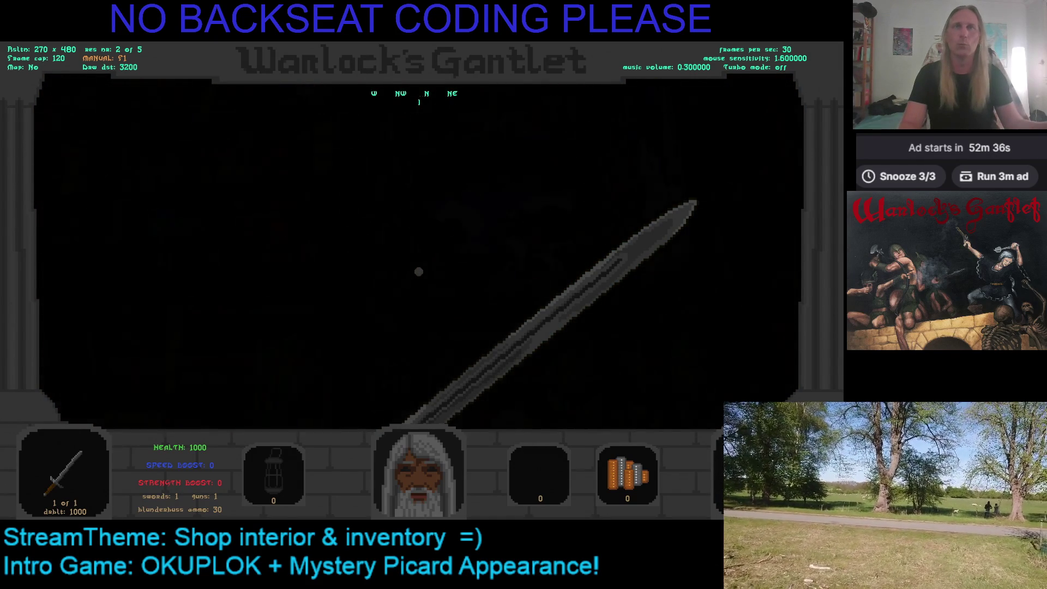
pyautogui.press('w')
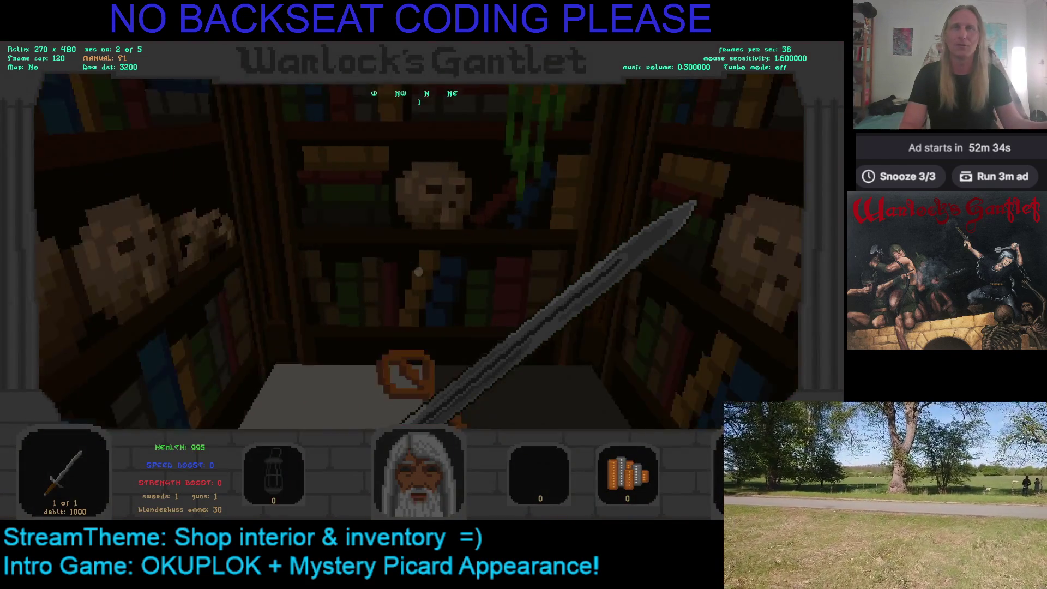
# Turn back and walk through the gap between bookshelves into the lit library
pyautogui.press('s')
pyautogui.press('Left')
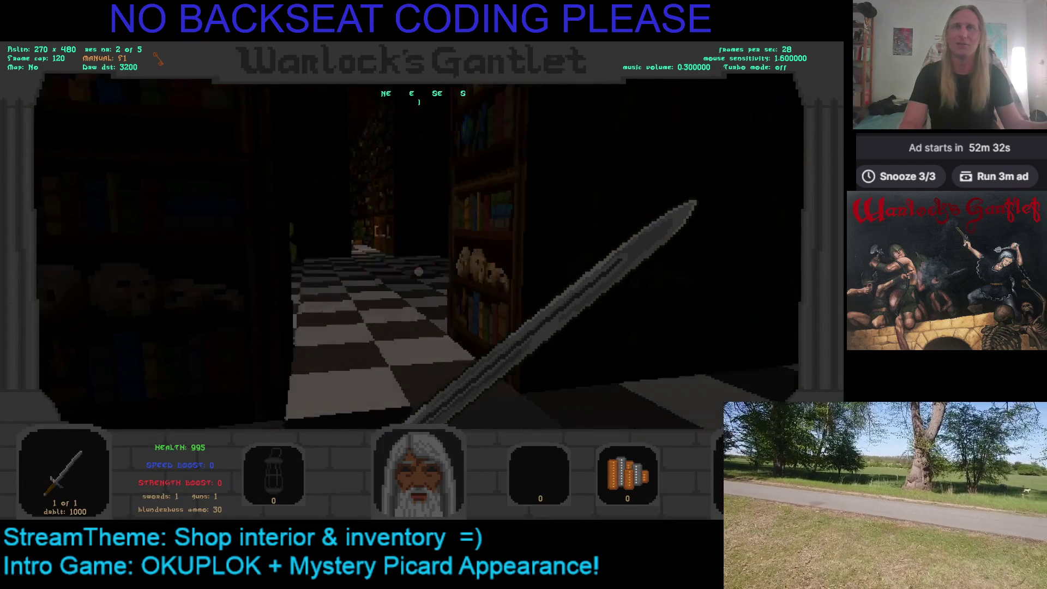
pyautogui.press('Right')
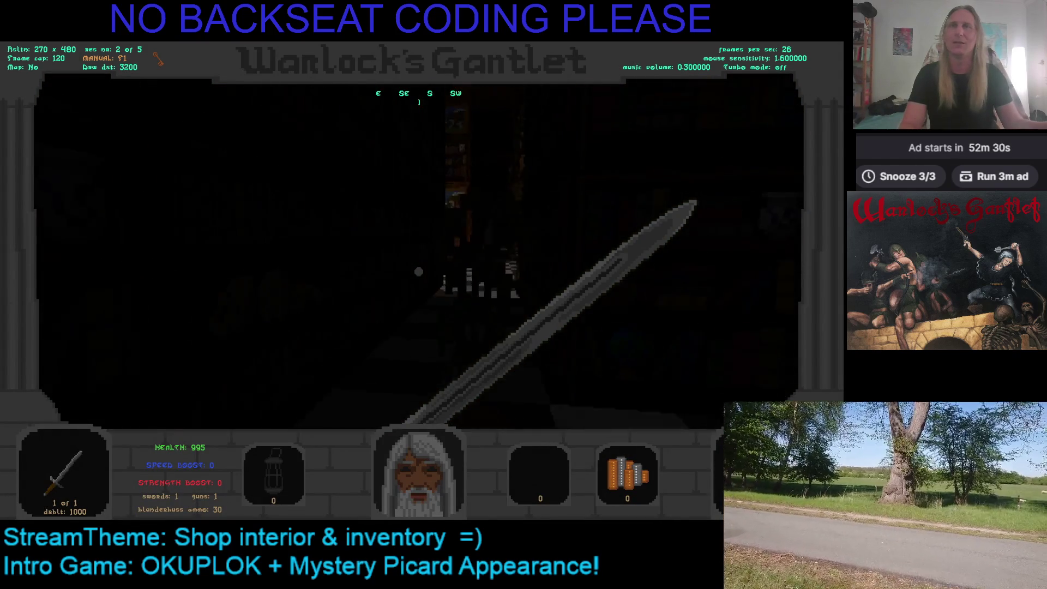
pyautogui.press('w')
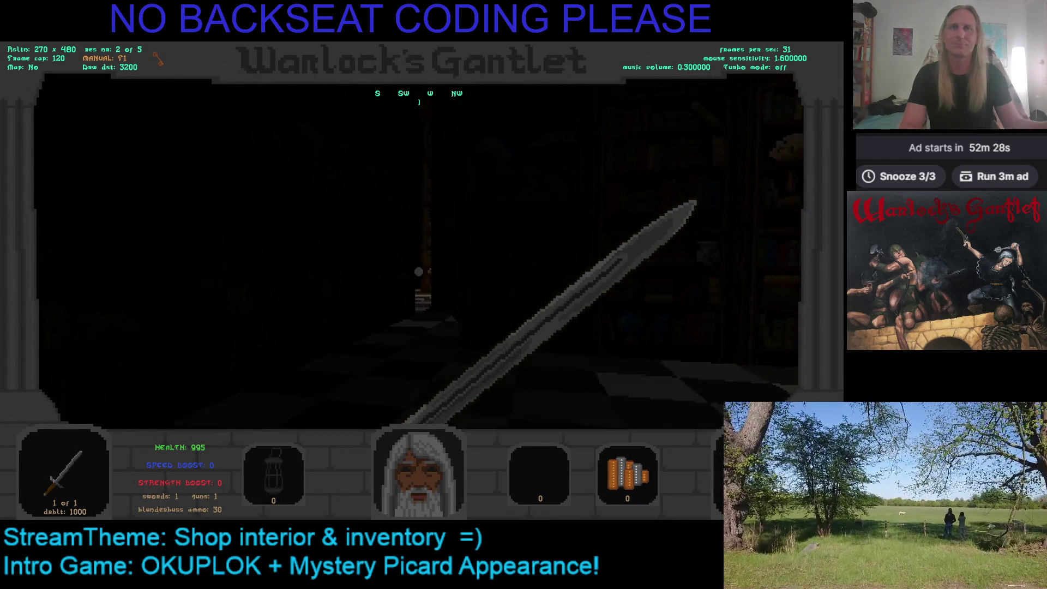
pyautogui.press('w')
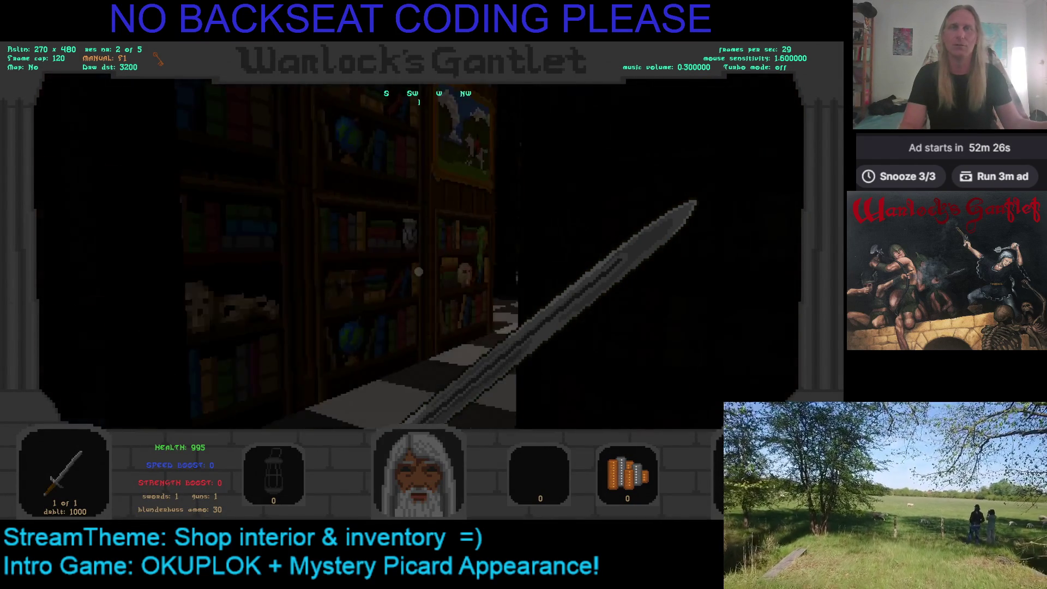
pyautogui.press('Left')
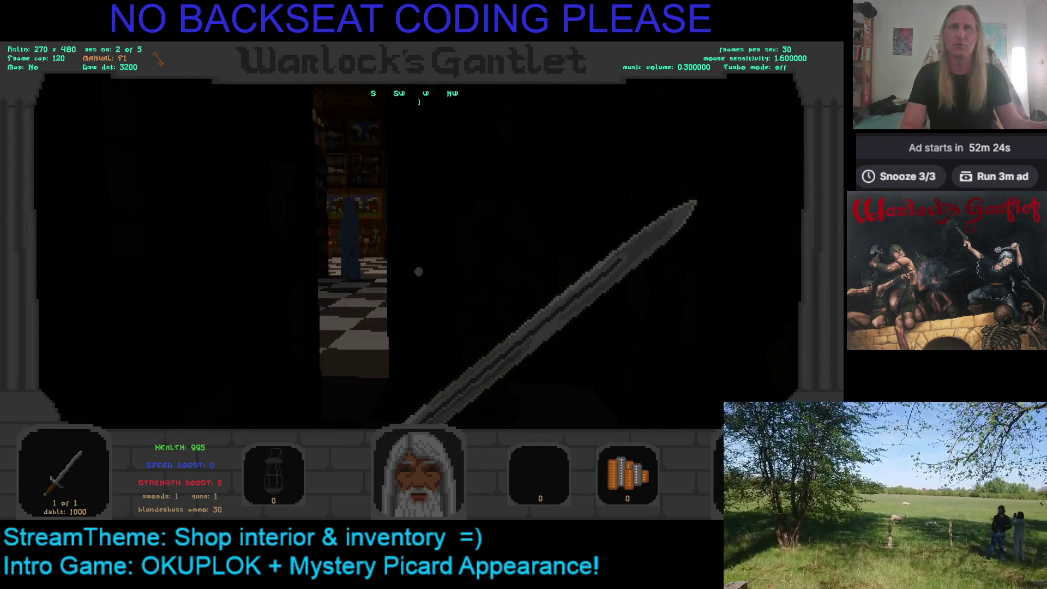
pyautogui.press('Right')
# Approach the robed figure, swinging the sword repeatedly and collecting the coins
pyautogui.press('w')
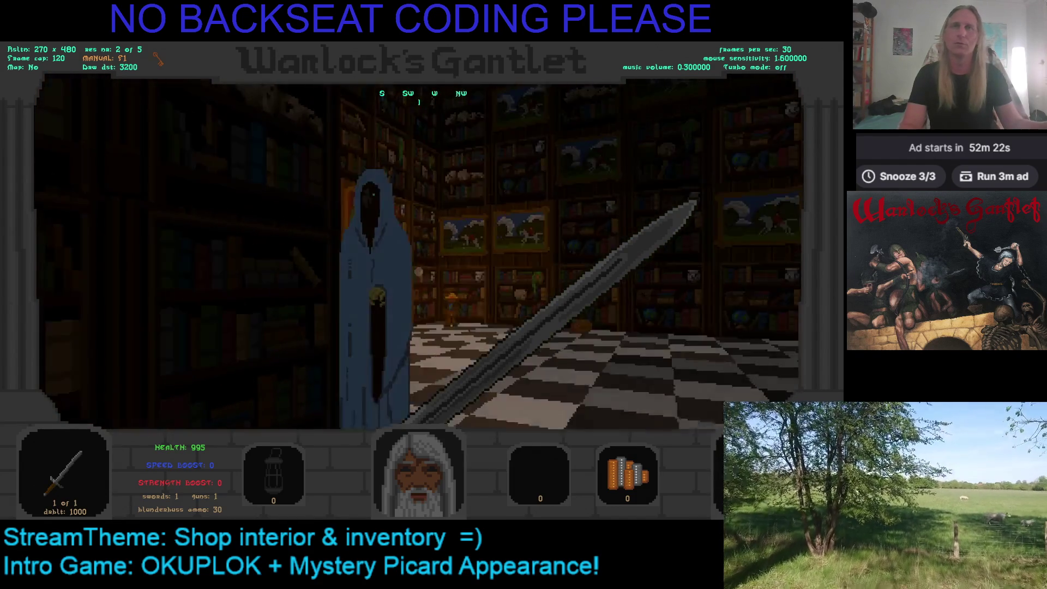
pyautogui.click(418, 272)
pyautogui.click(418, 271)
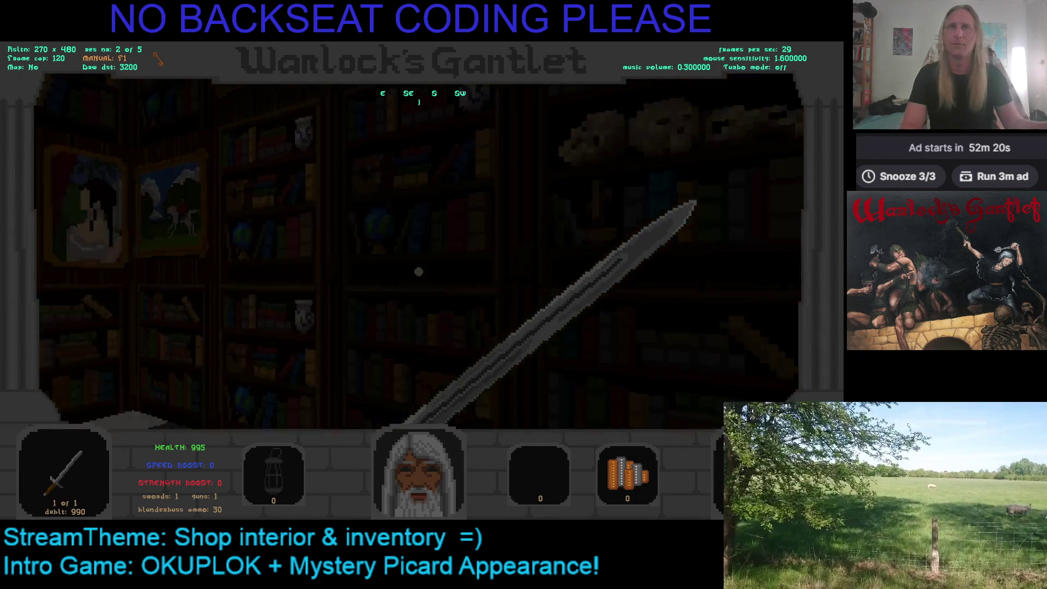
pyautogui.click(418, 272)
pyautogui.click(418, 271)
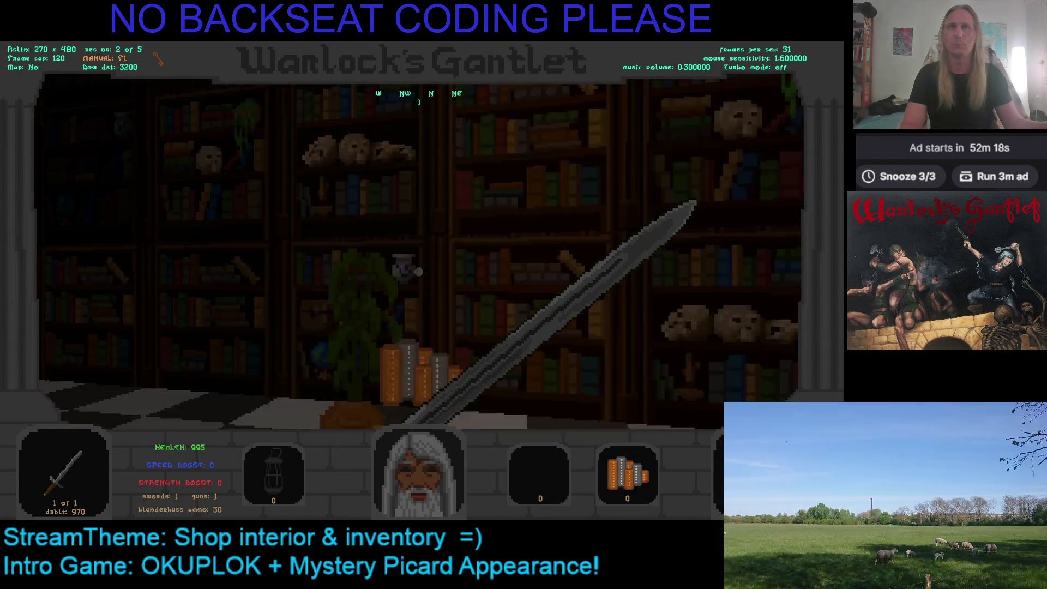
pyautogui.click(418, 272)
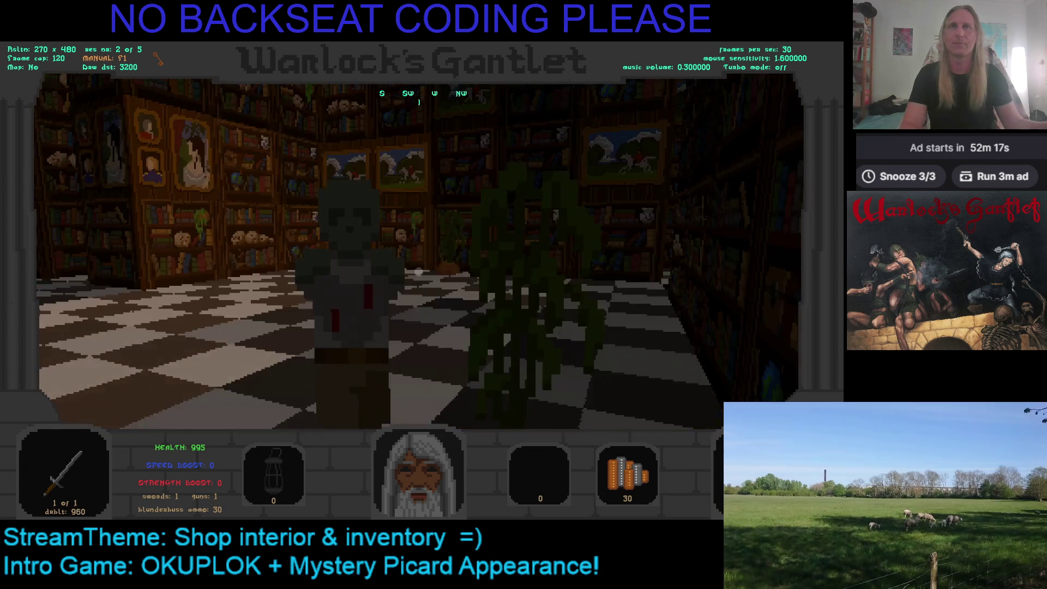
pyautogui.click(418, 272)
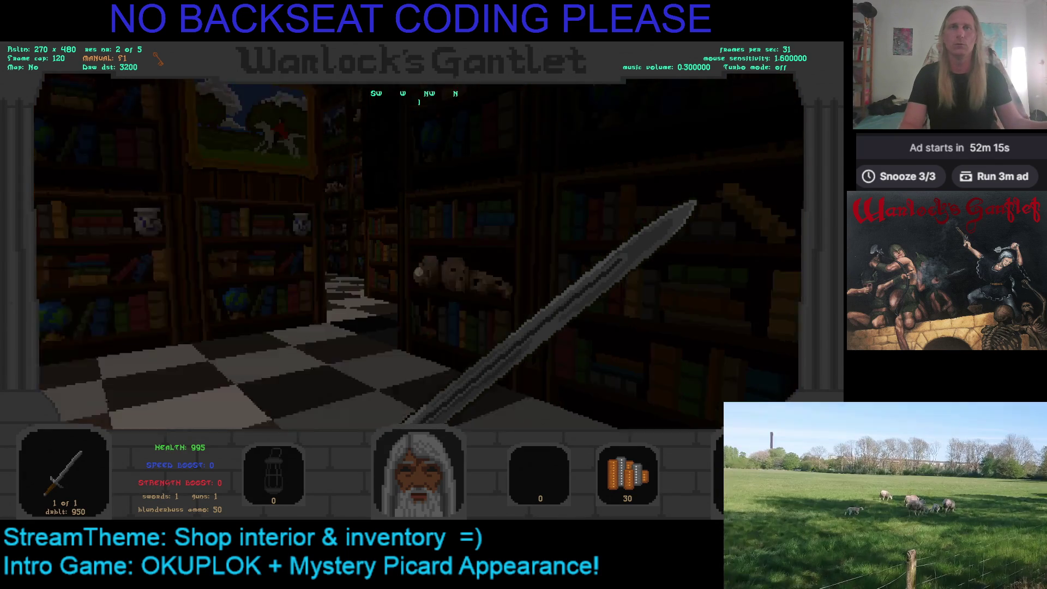
# Walk down the corridor into the dark room, switch to the blunderbuss and fire
pyautogui.press('w')
pyautogui.press('a')
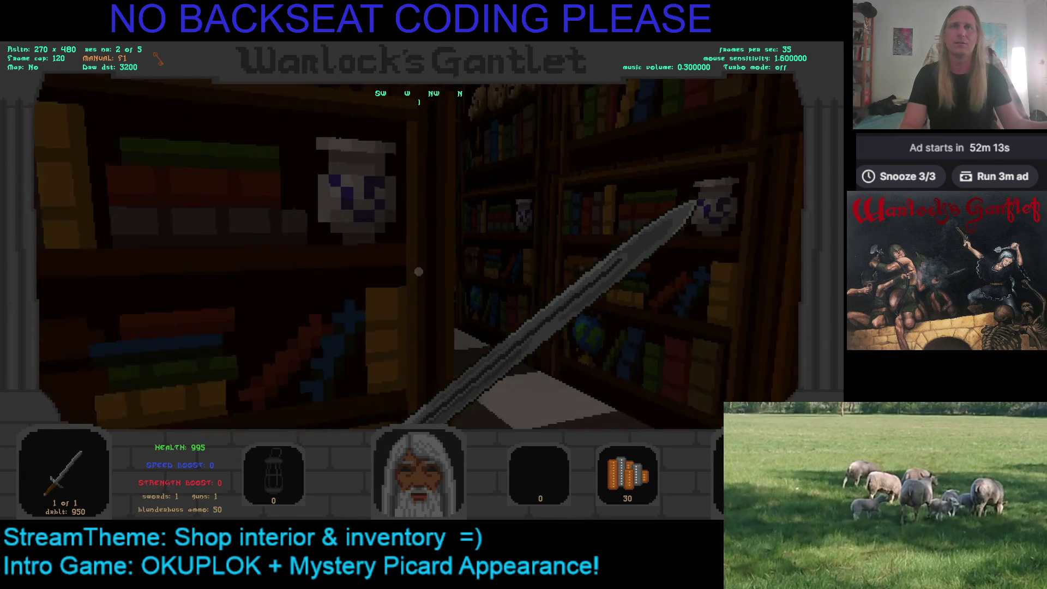
pyautogui.press('d')
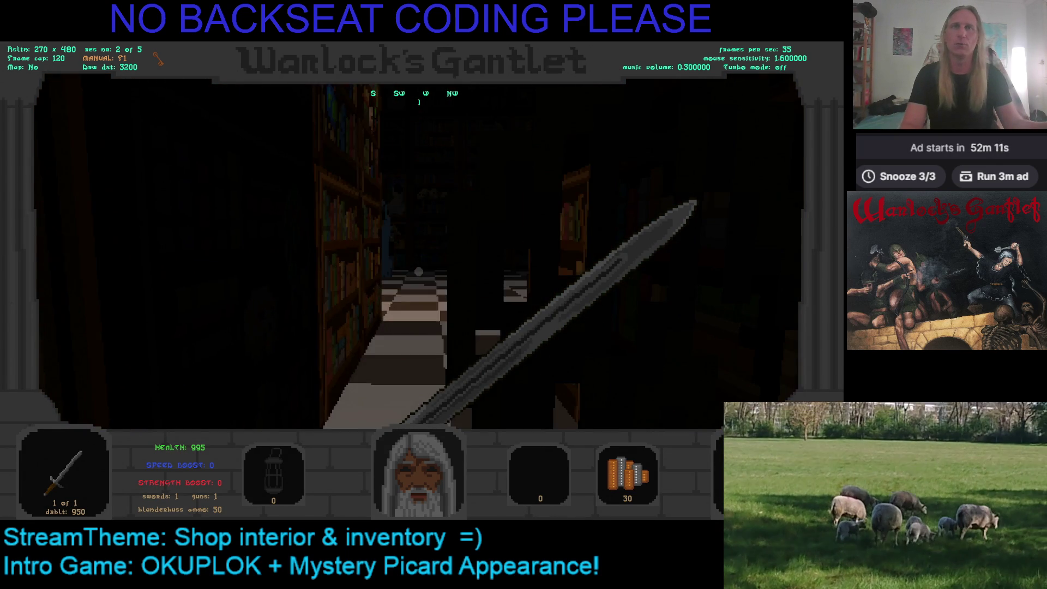
pyautogui.press('w')
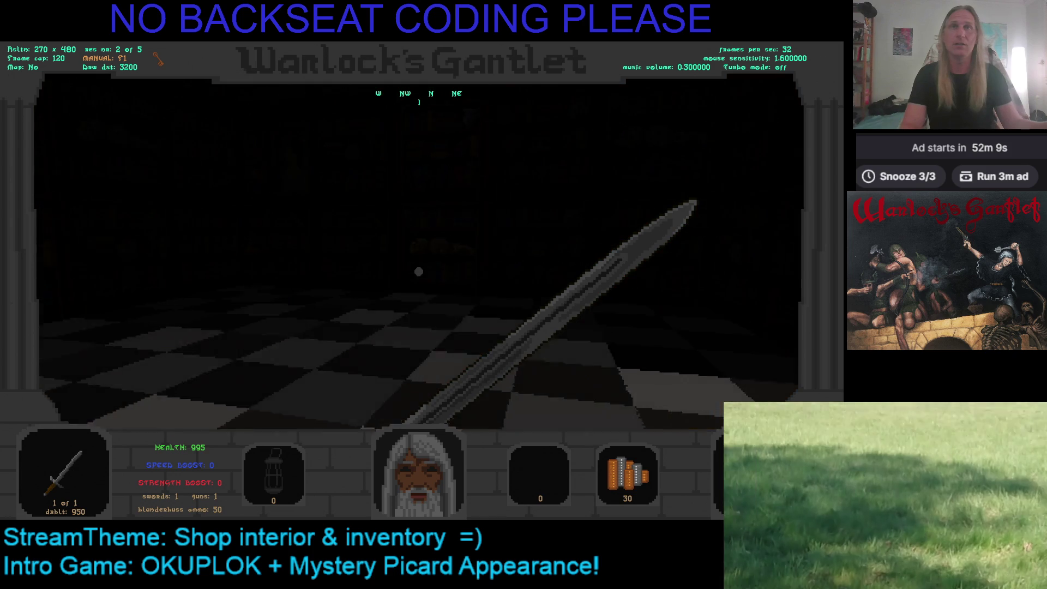
pyautogui.press('Right')
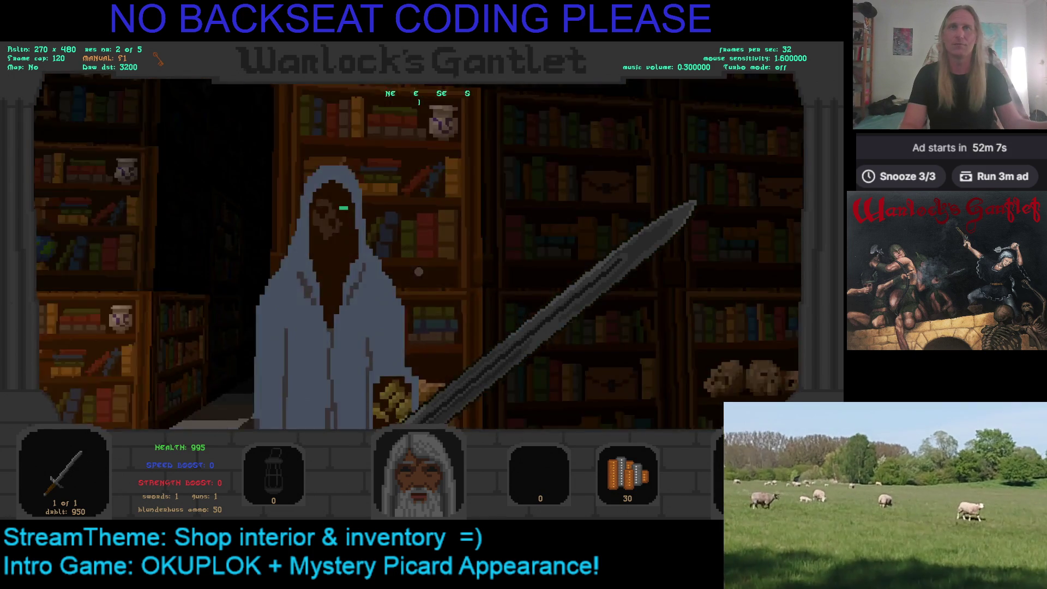
pyautogui.press('2')
pyautogui.press('ctrl')
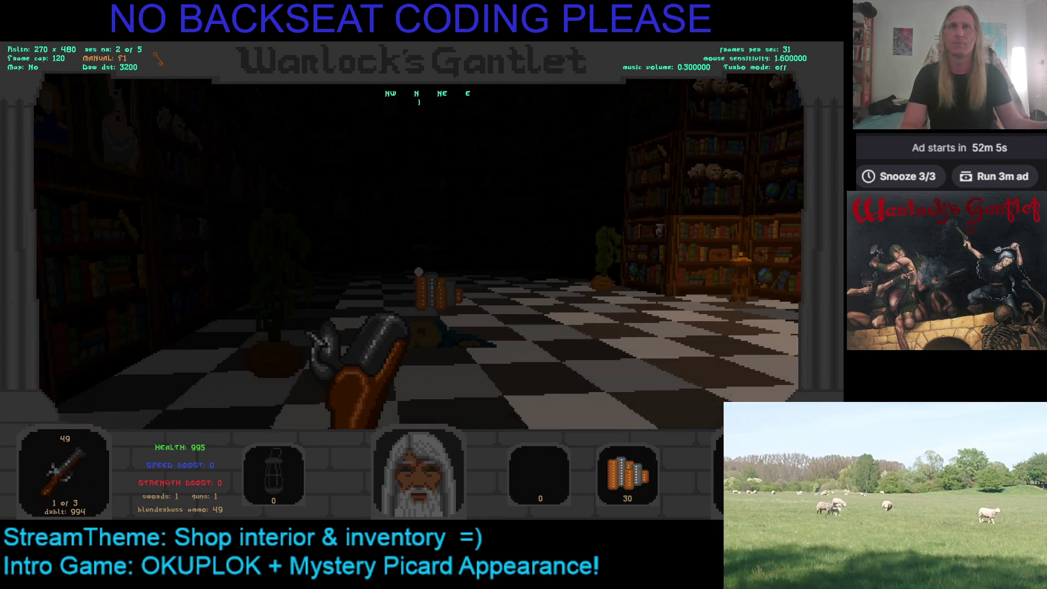
# Walk between the bookshelves onto the pickup and shoot at the ghost
pyautogui.press('Right')
pyautogui.press('w')
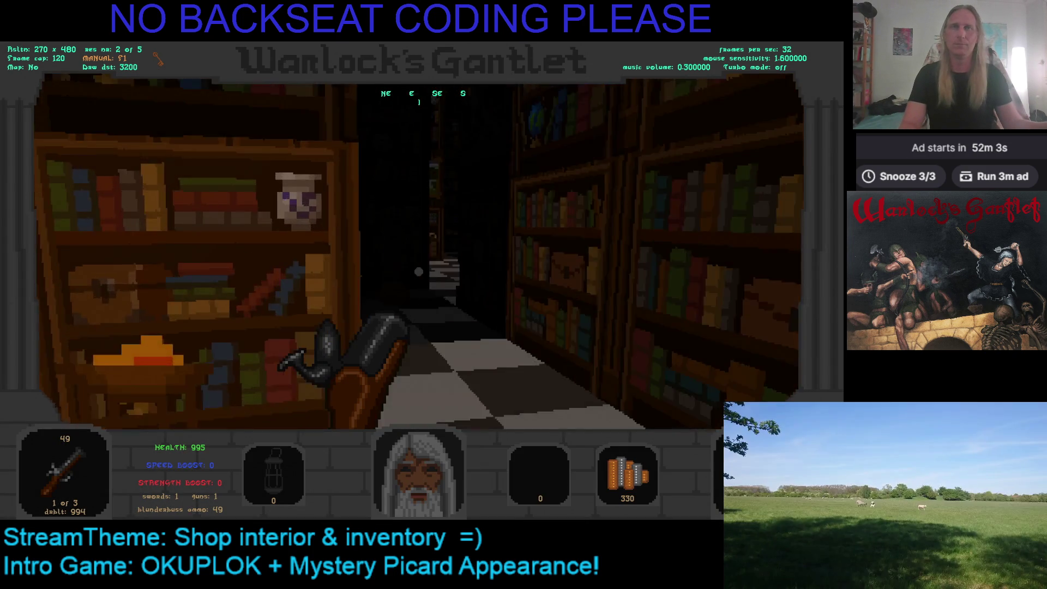
pyautogui.press('w')
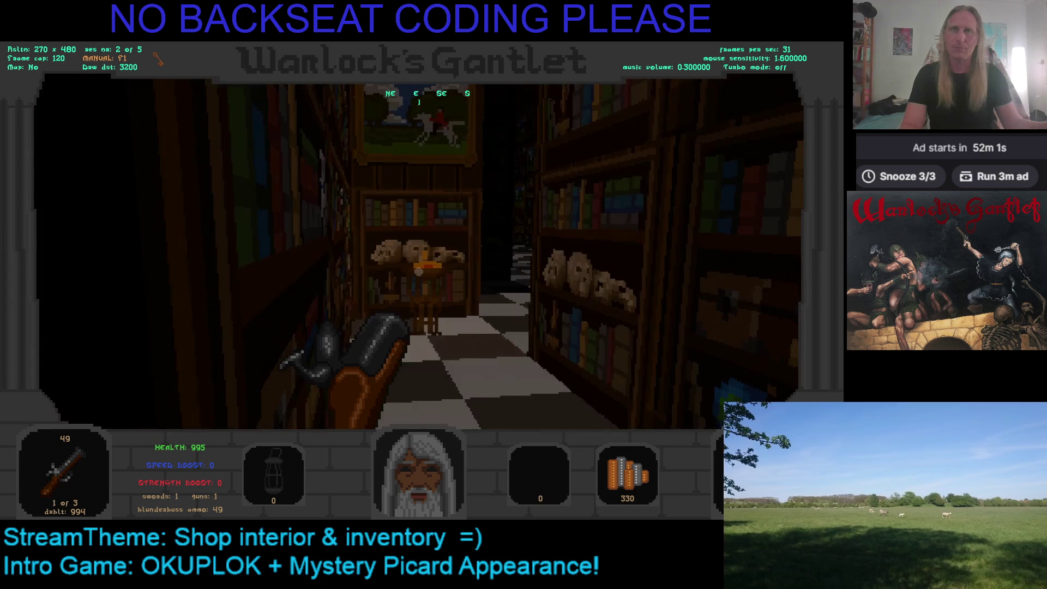
pyautogui.press('w')
pyautogui.press('w')
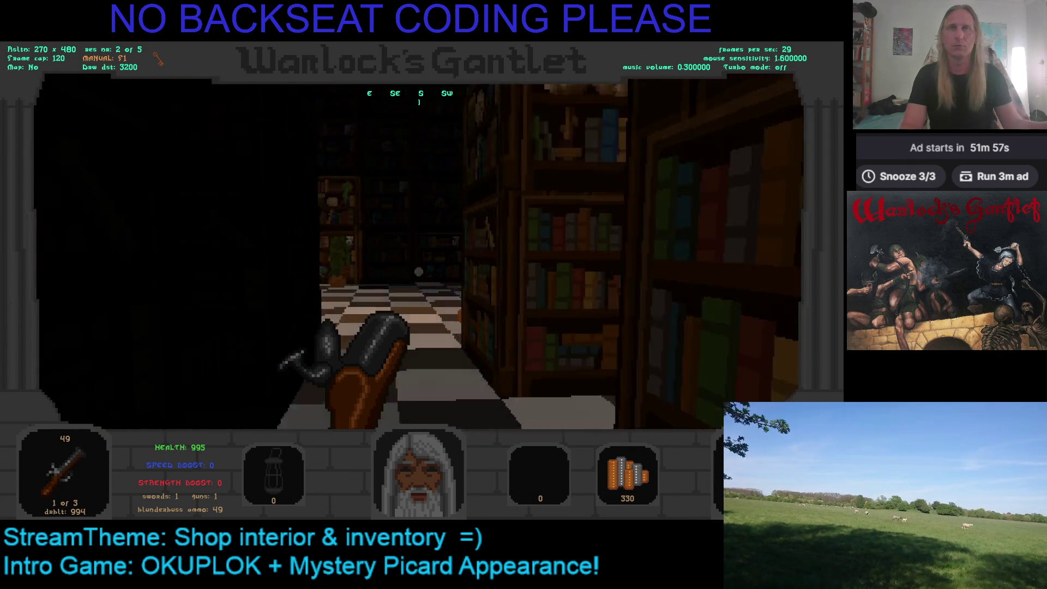
pyautogui.press('Right')
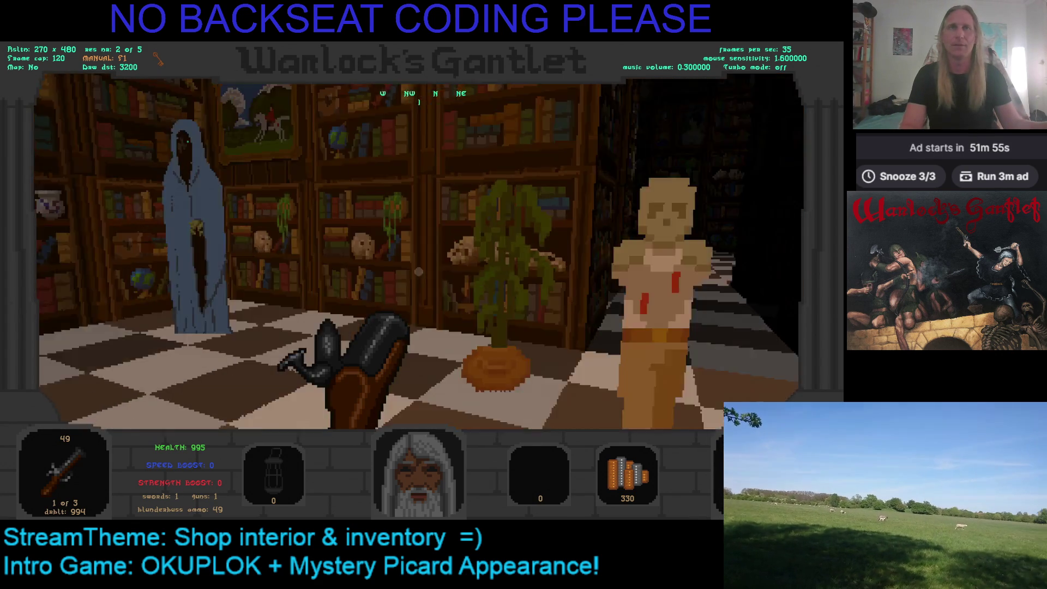
pyautogui.press('Left')
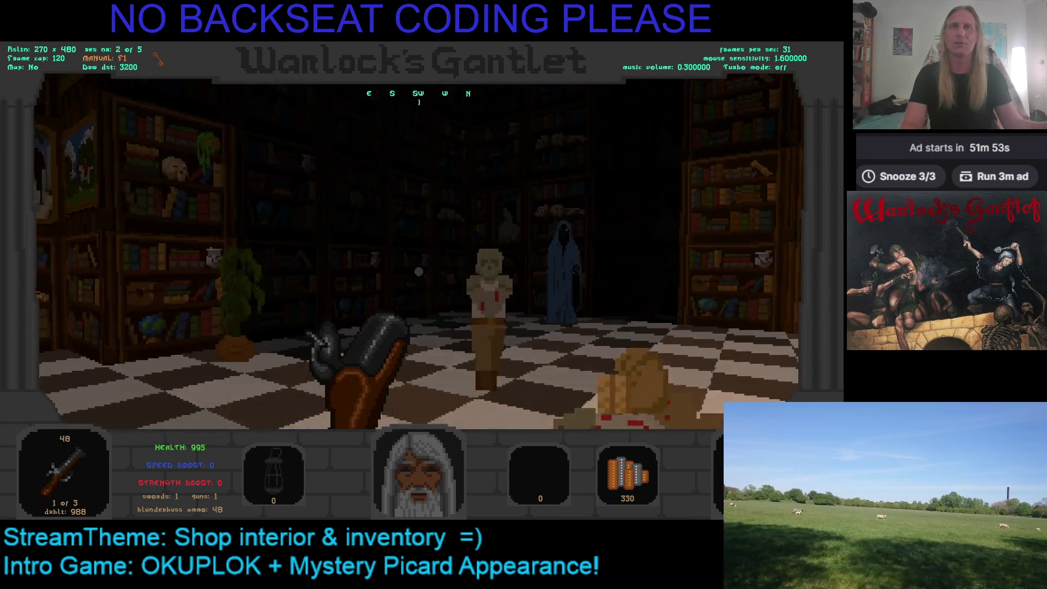
pyautogui.press('w')
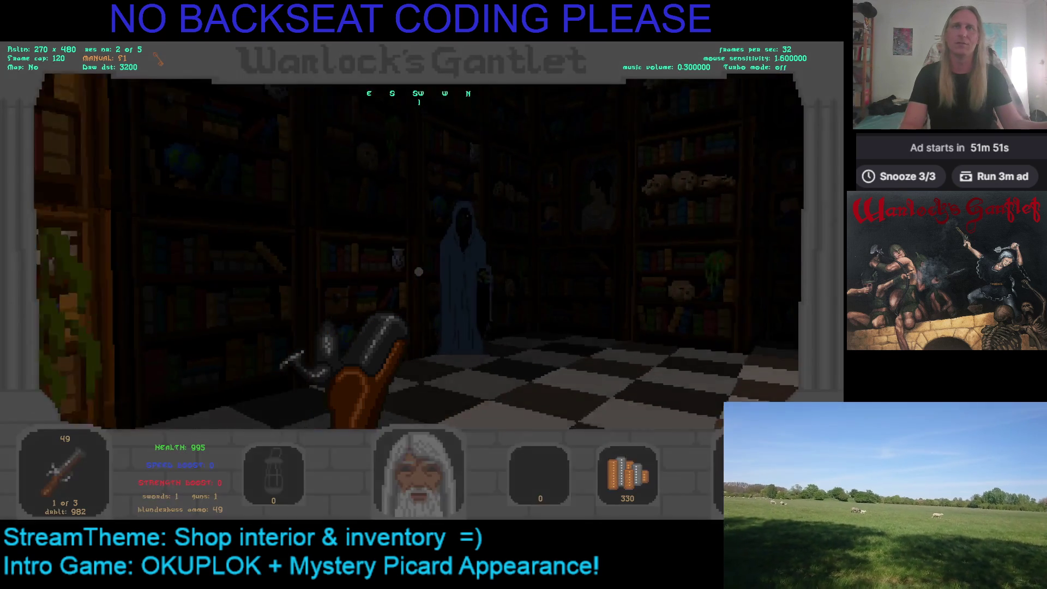
pyautogui.press('space')
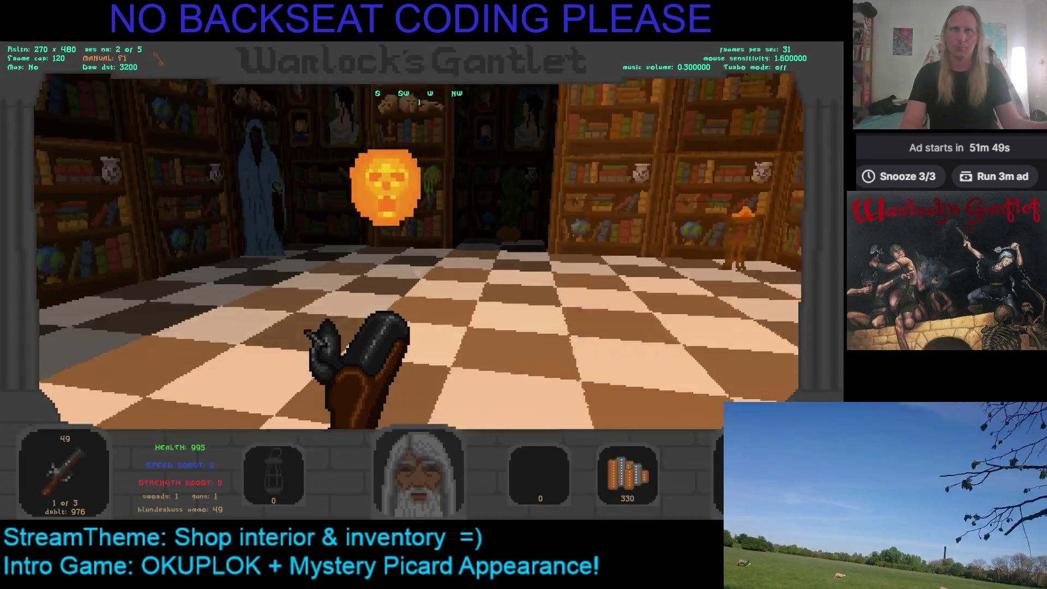
# Shoot the next enemy, grab the item ahead, and advance toward the skull shelf
pyautogui.press('Right')
pyautogui.press('Left')
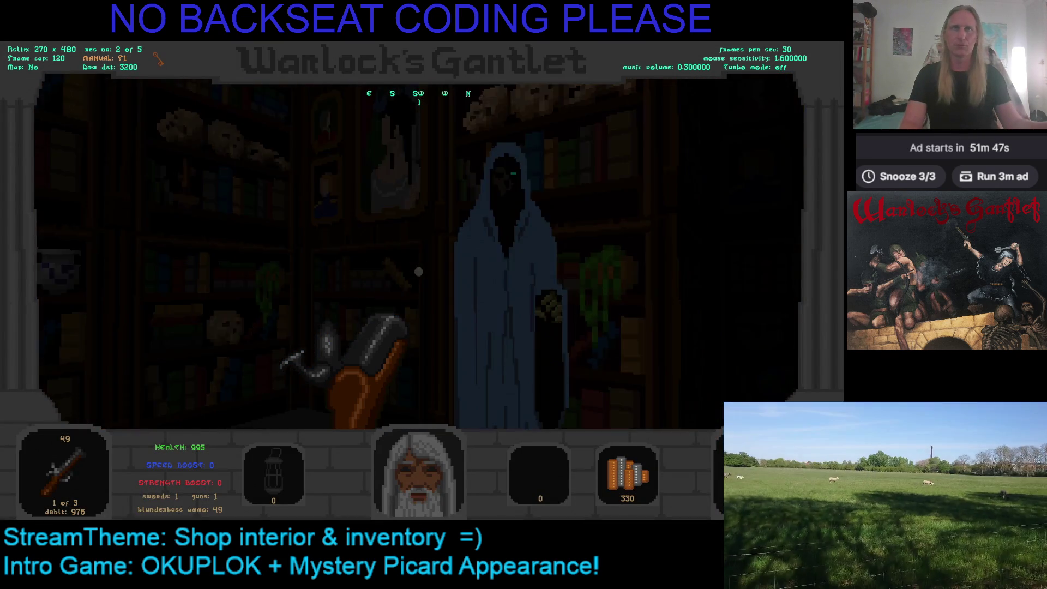
pyautogui.press('space')
pyautogui.press('w')
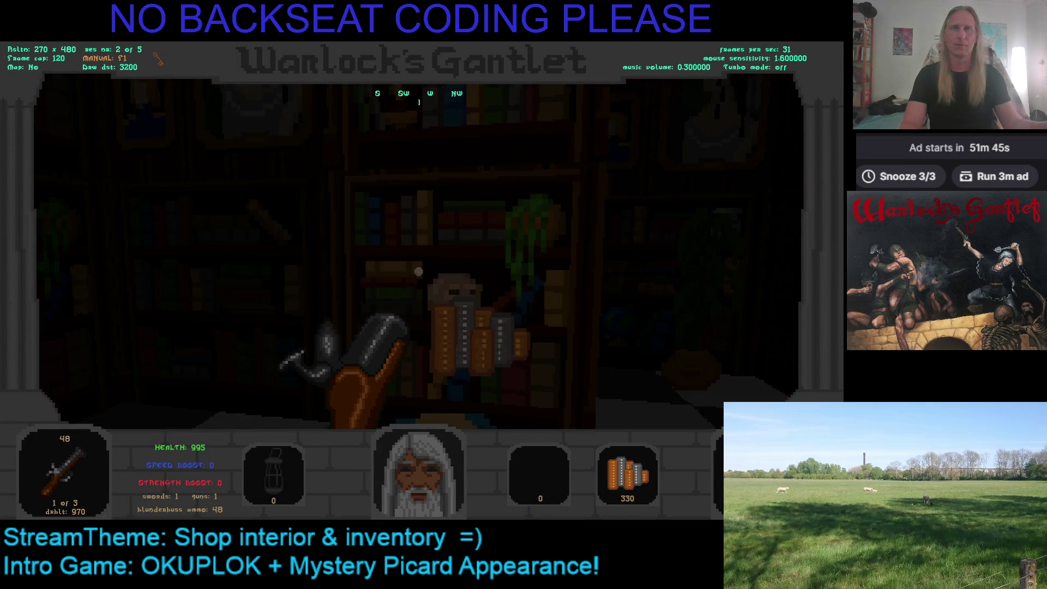
pyautogui.press('Left')
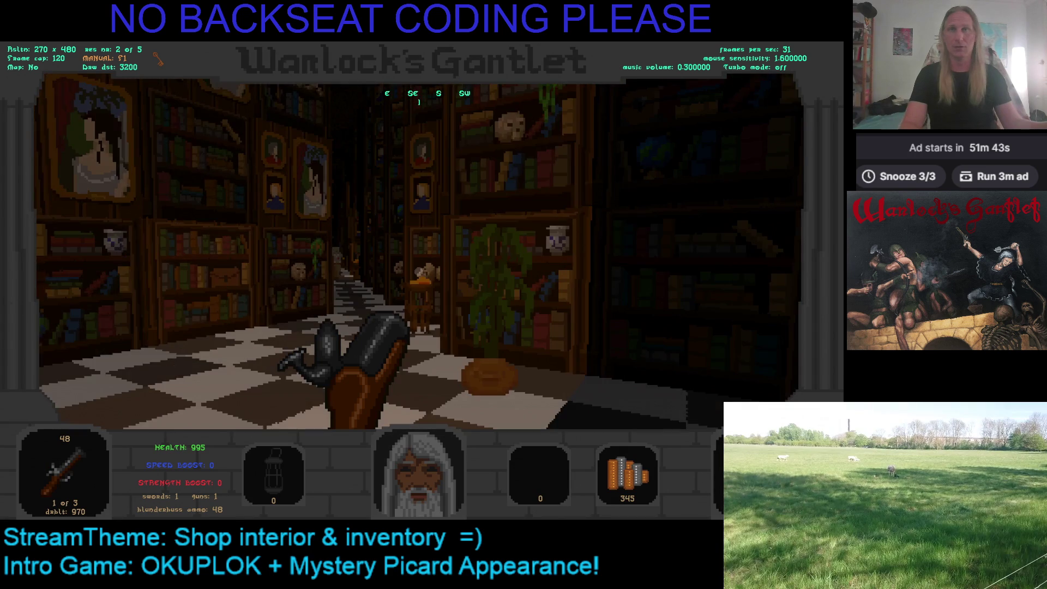
pyautogui.press('w')
pyautogui.press('w')
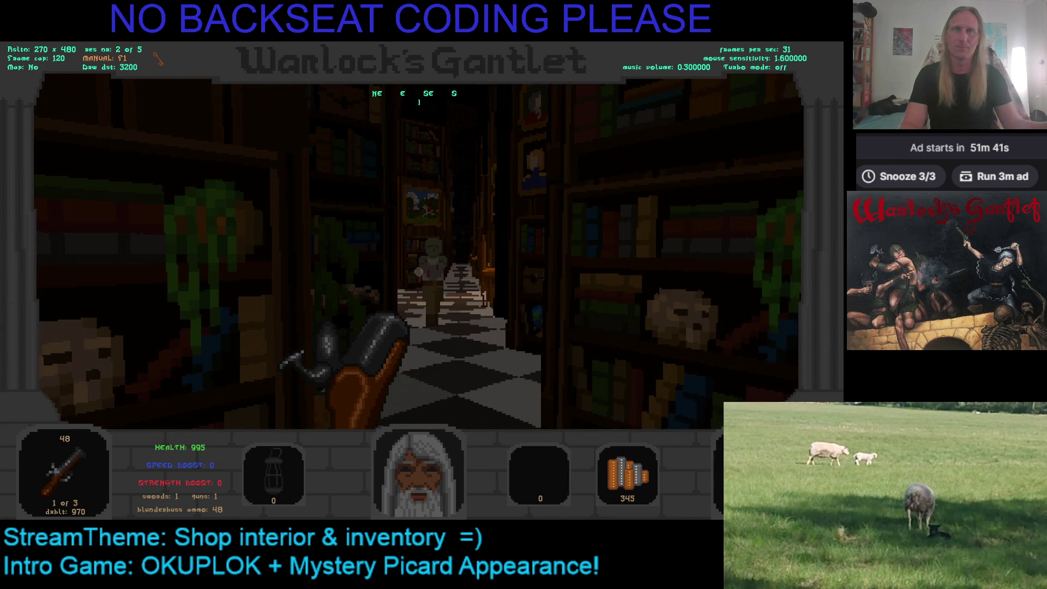
pyautogui.press('w')
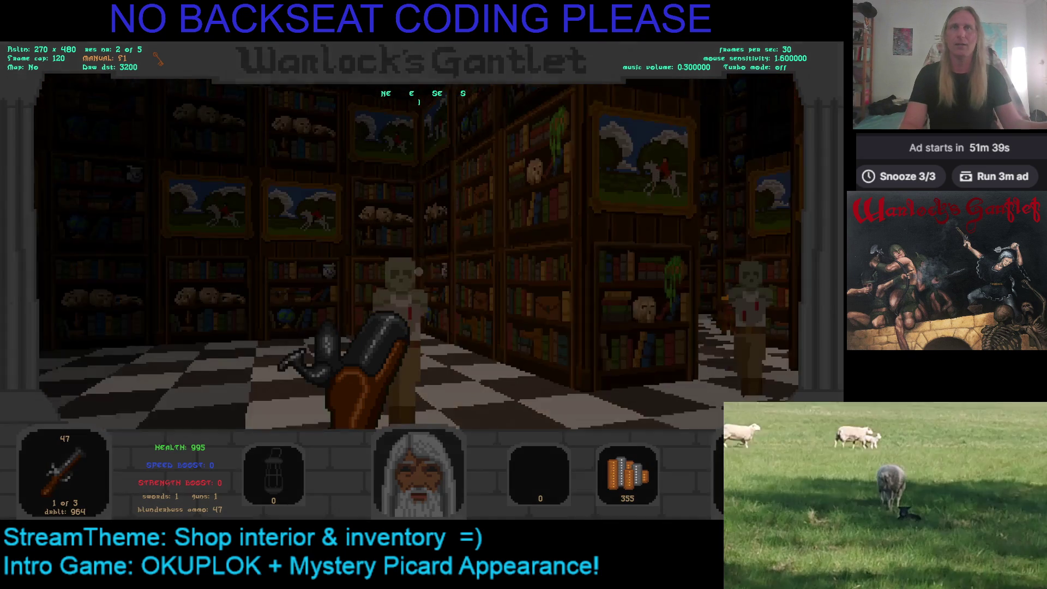
# Shoot the mannequin enemy twice, collect its pickups, and shoot an enemy in the corridor
pyautogui.click(418, 271)
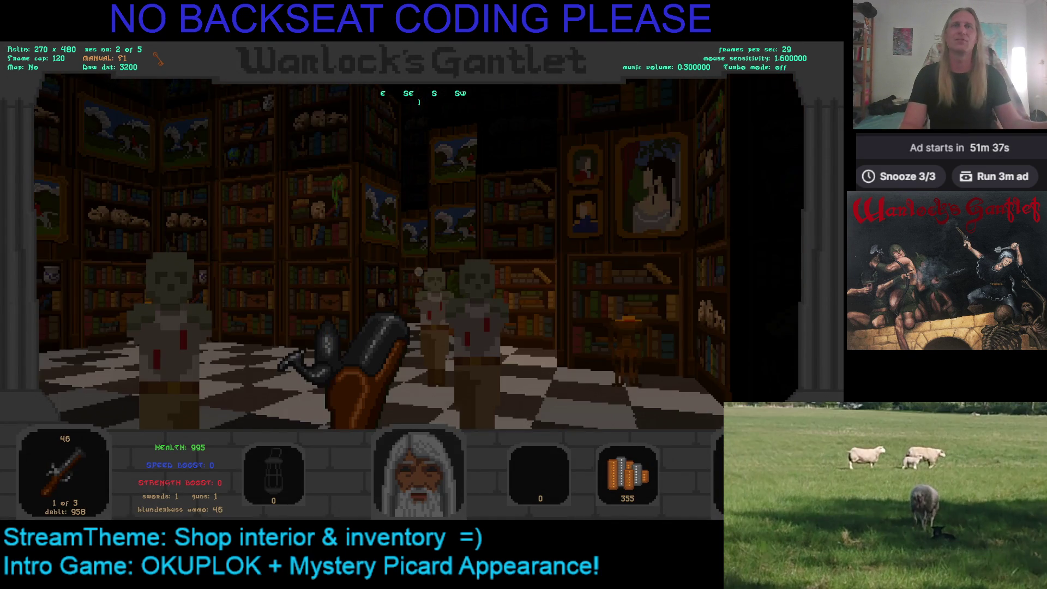
pyautogui.click(418, 271)
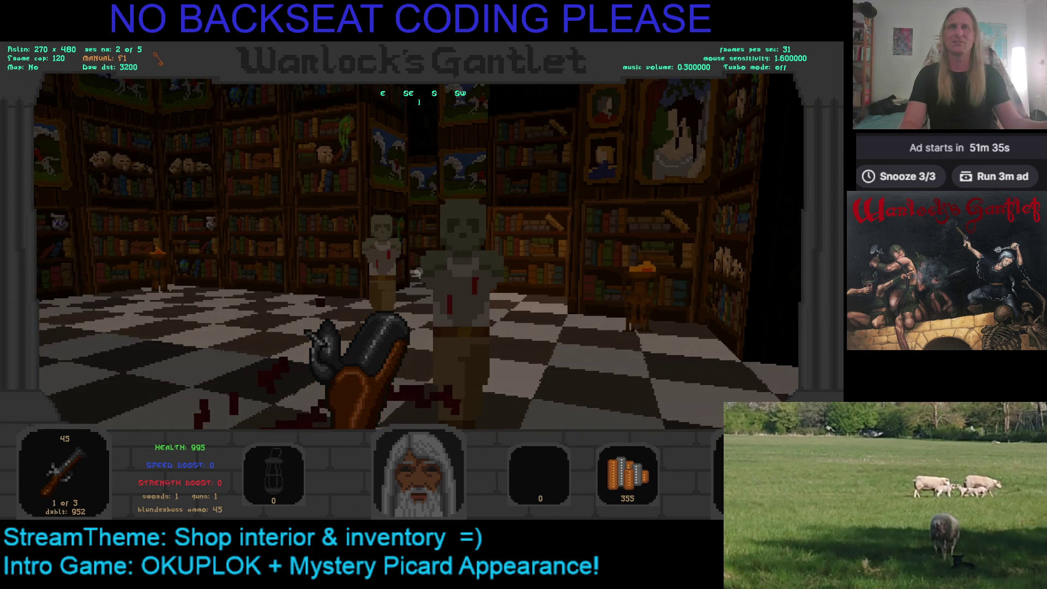
pyautogui.press('w')
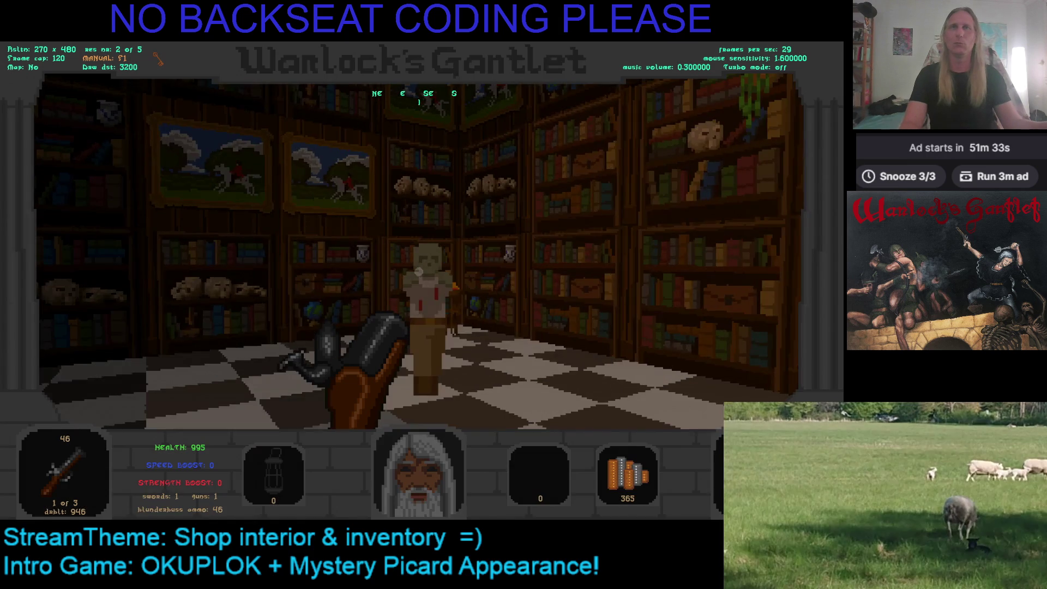
pyautogui.press('w')
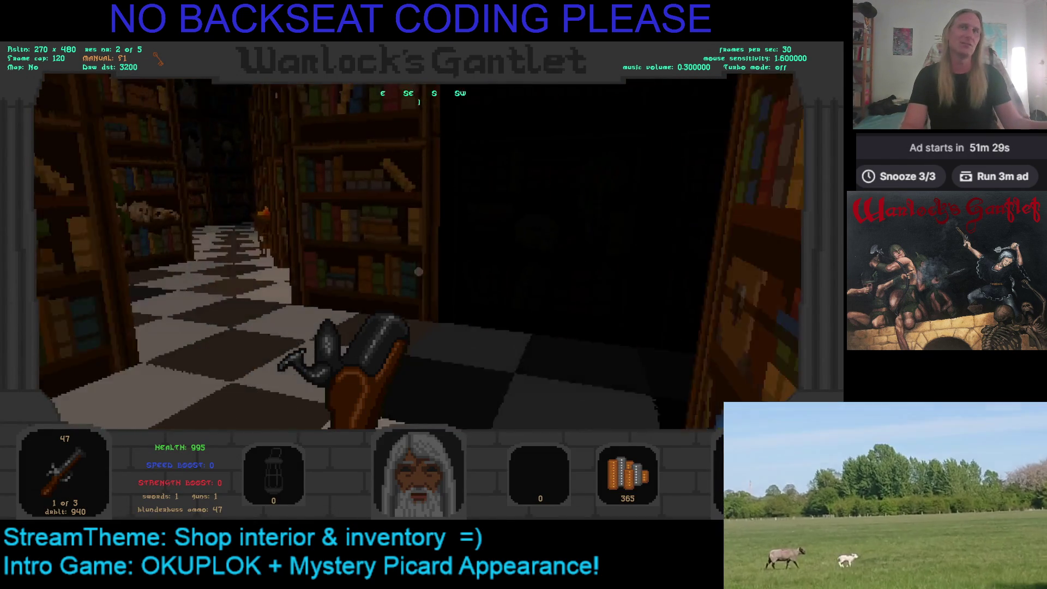
pyautogui.press('w')
pyautogui.click(419, 272)
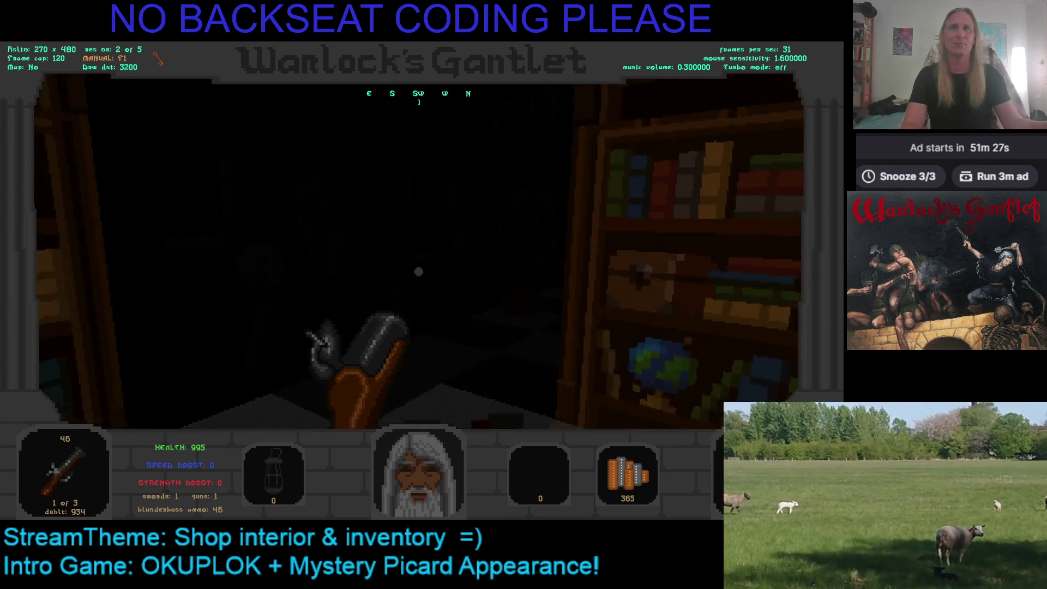
pyautogui.press('w')
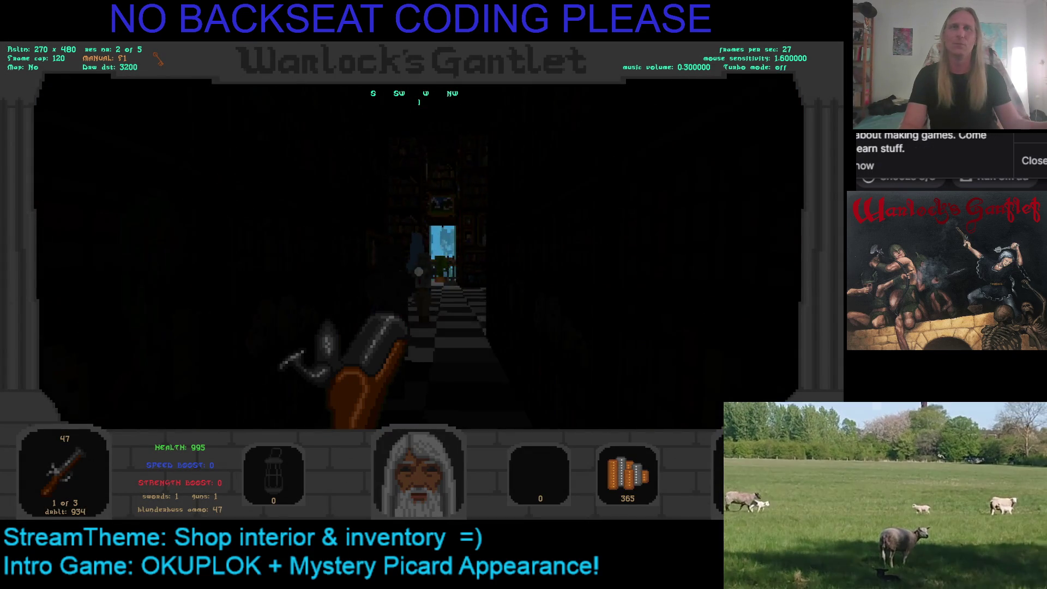
# Collect the ammo pickup, blast the hooded figures in the shop, and face the bookshelf corridor
pyautogui.press('w')
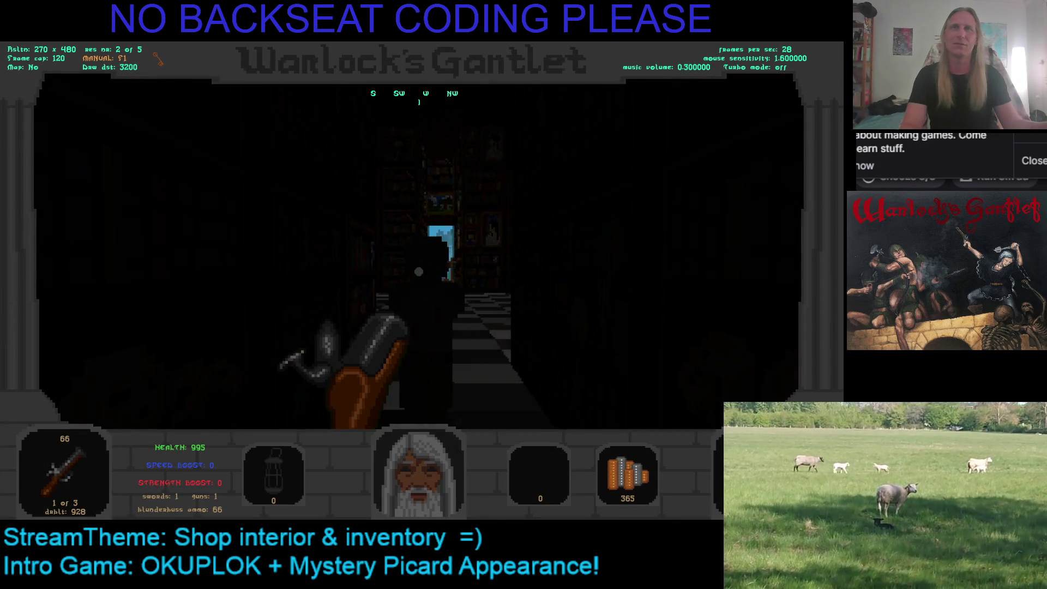
pyautogui.press('w')
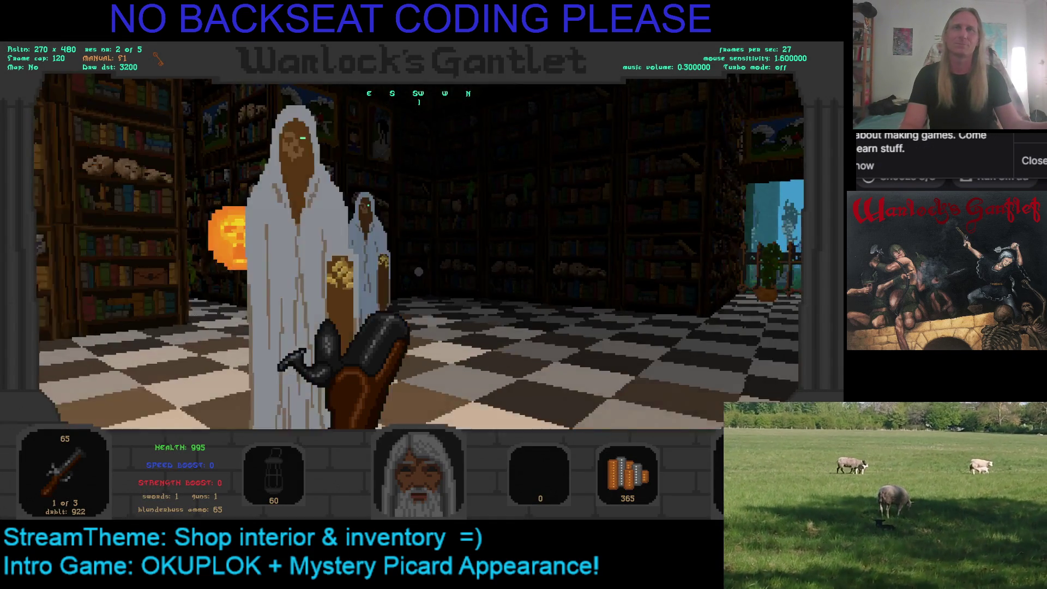
pyautogui.press('w')
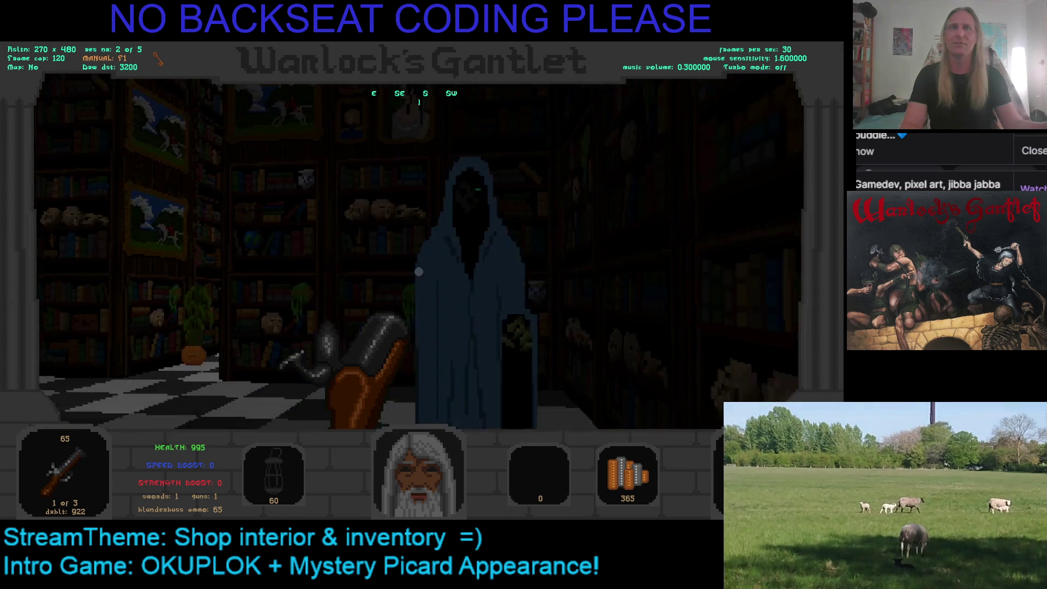
pyautogui.click(418, 271)
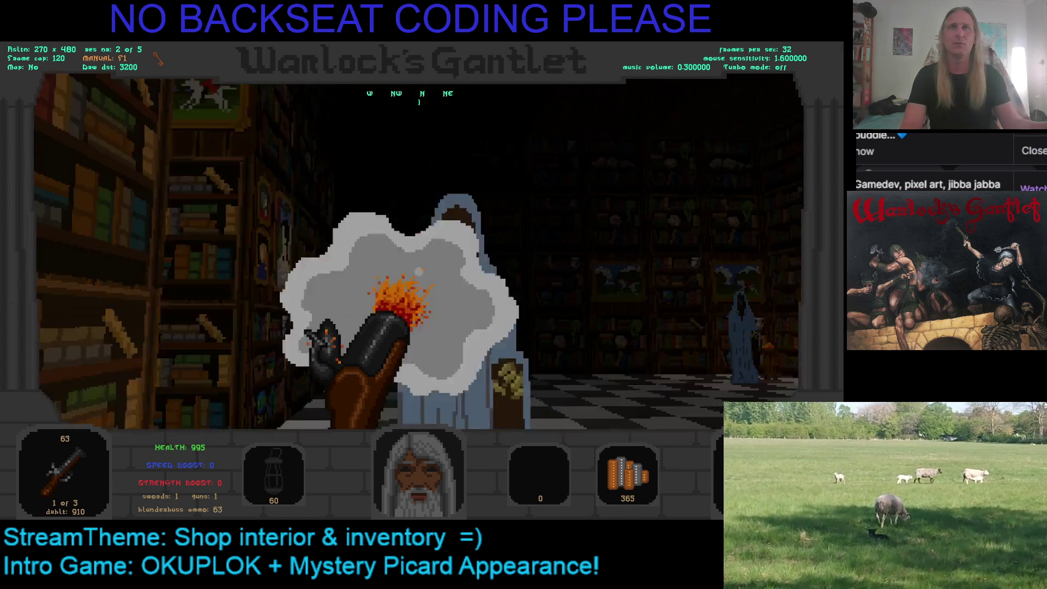
pyautogui.press('w')
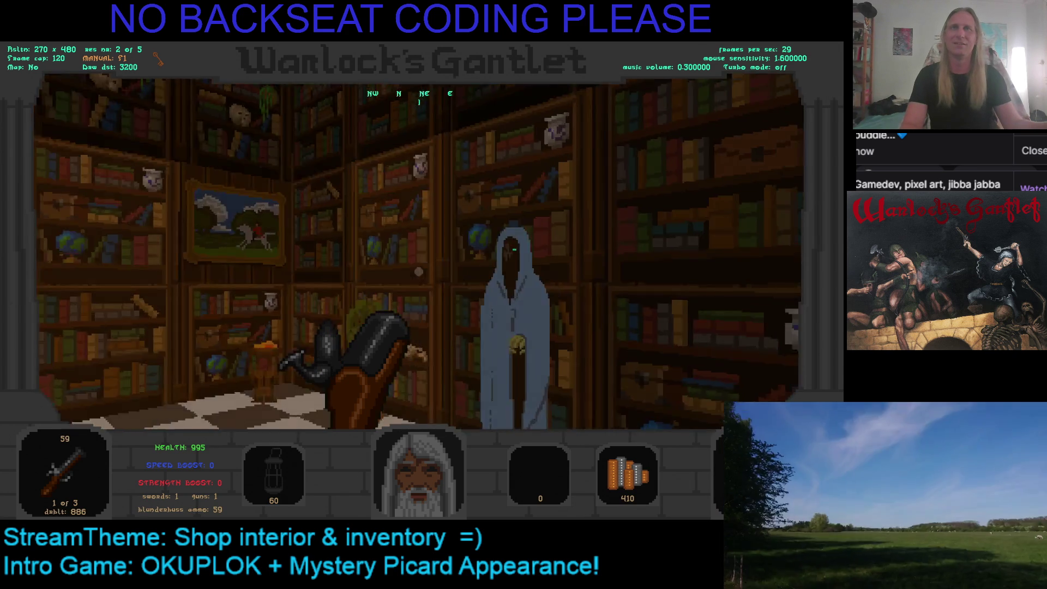
pyautogui.click(418, 271)
pyautogui.press('d')
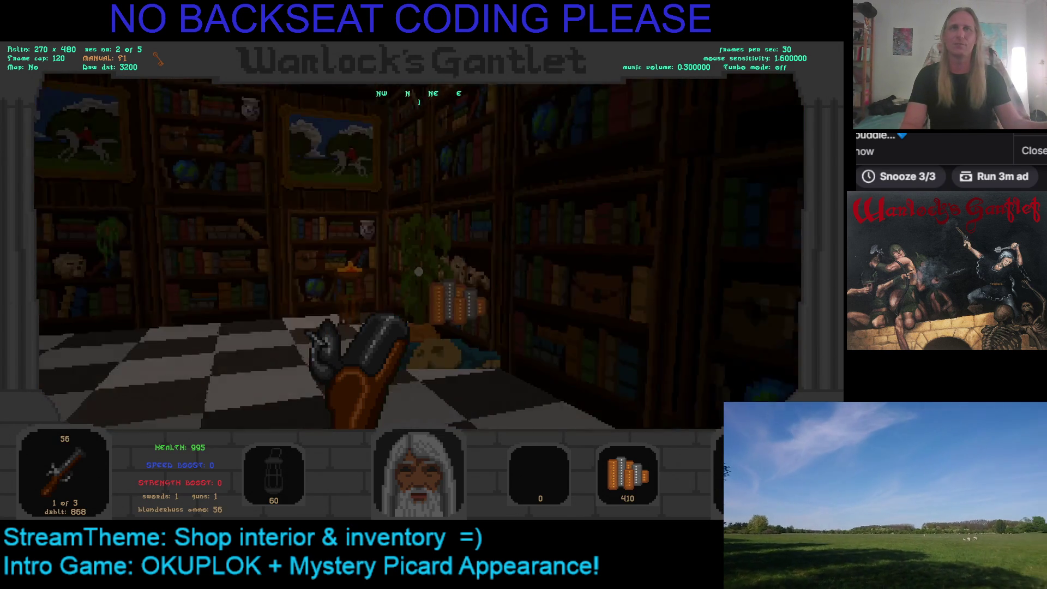
pyautogui.press('Left')
pyautogui.press('Right')
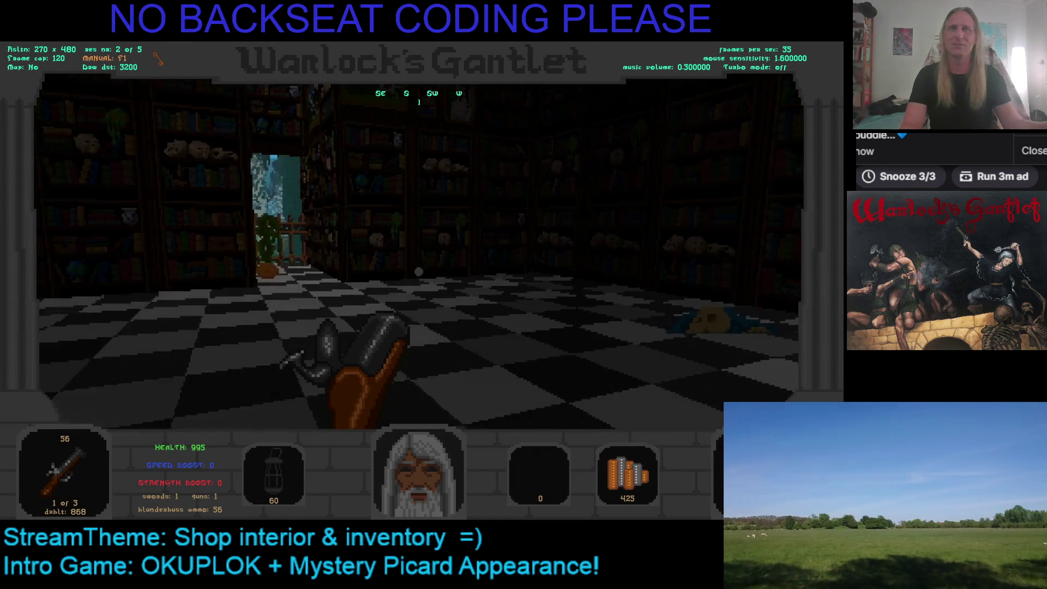
# Walk through the iron gate into the graveyard and shoot the skeleton
pyautogui.press('w')
pyautogui.press('w')
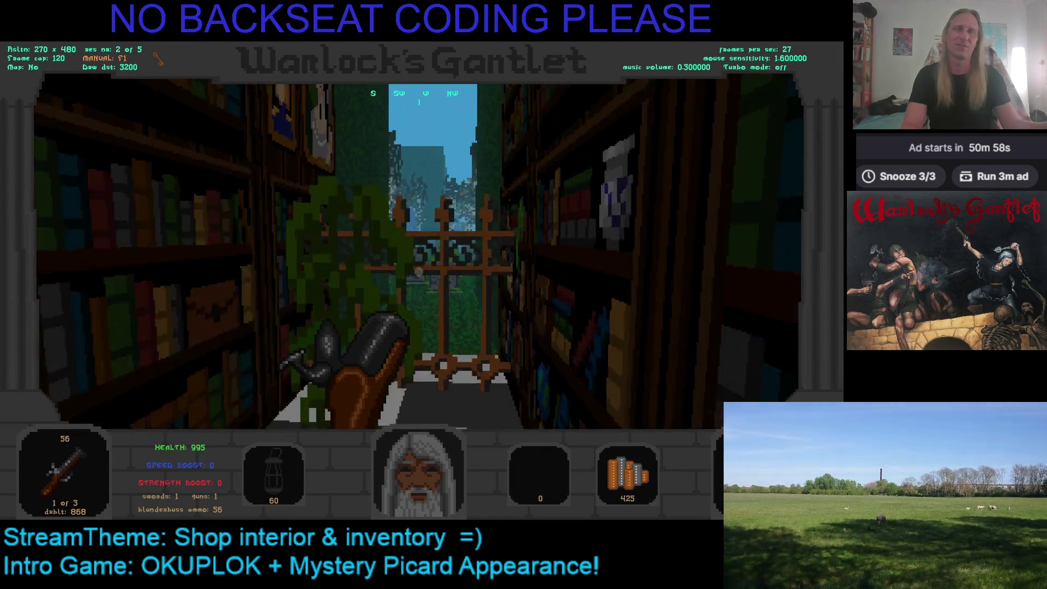
pyautogui.press('w')
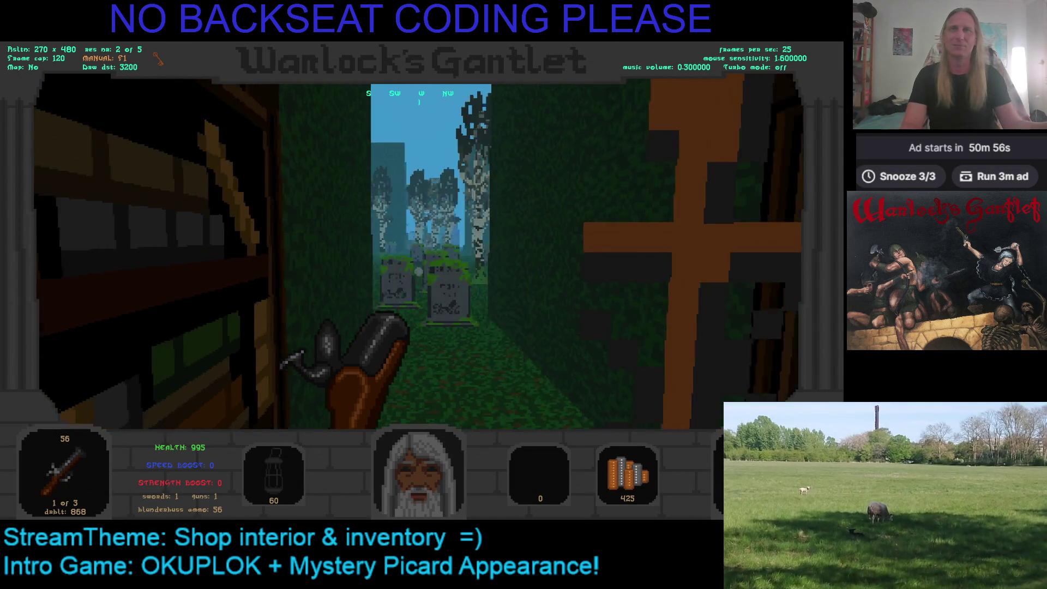
pyautogui.press('w')
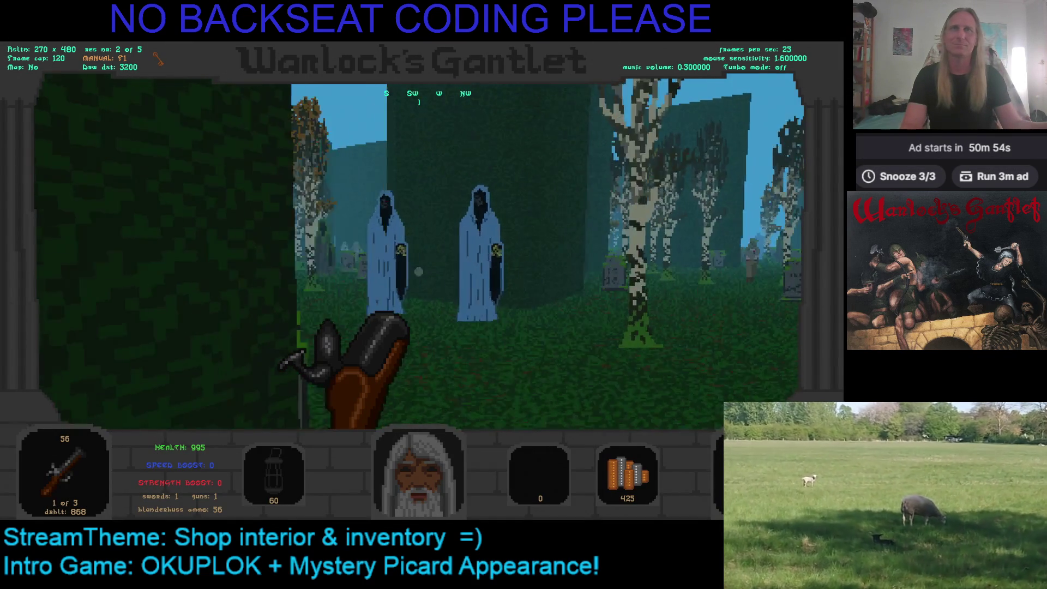
pyautogui.press('ctrl')
pyautogui.press('w')
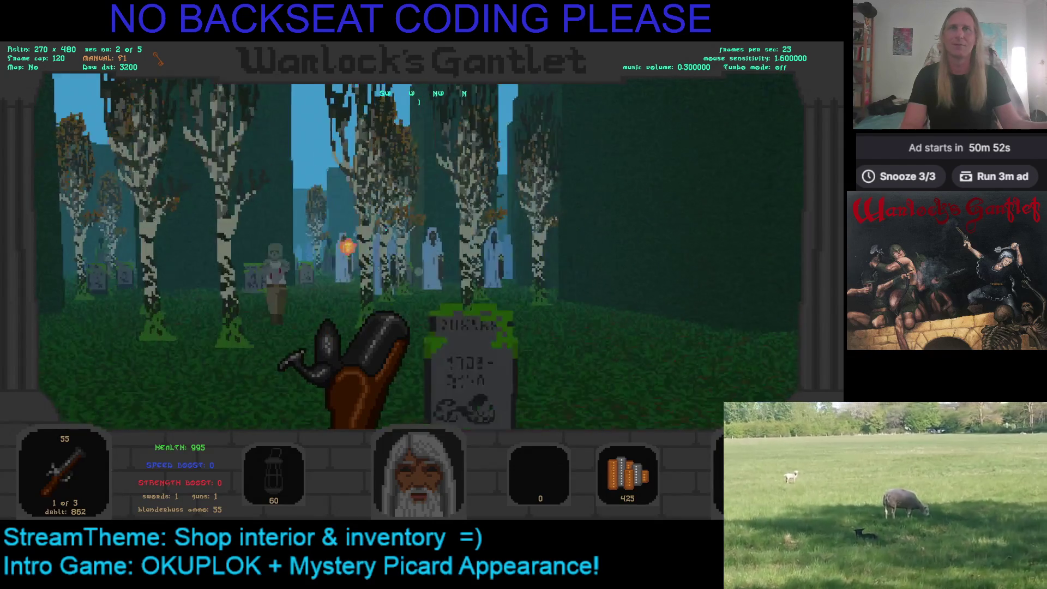
pyautogui.press('ctrl')
pyautogui.press('s')
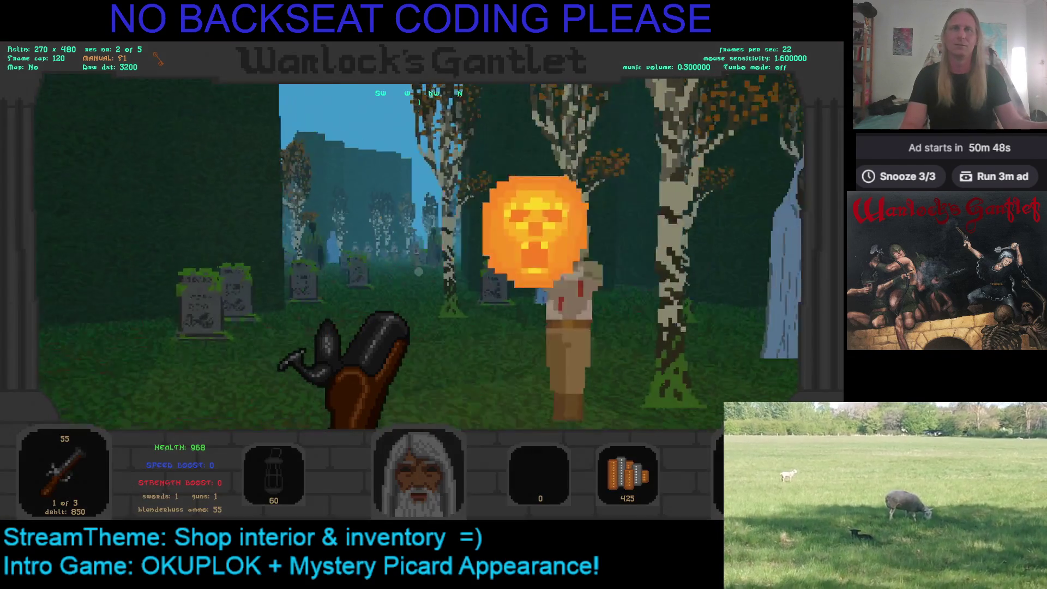
# Quit the game from its menu and bring Visual Studio to the front
pyautogui.press('Escape')
pyautogui.press('Return')
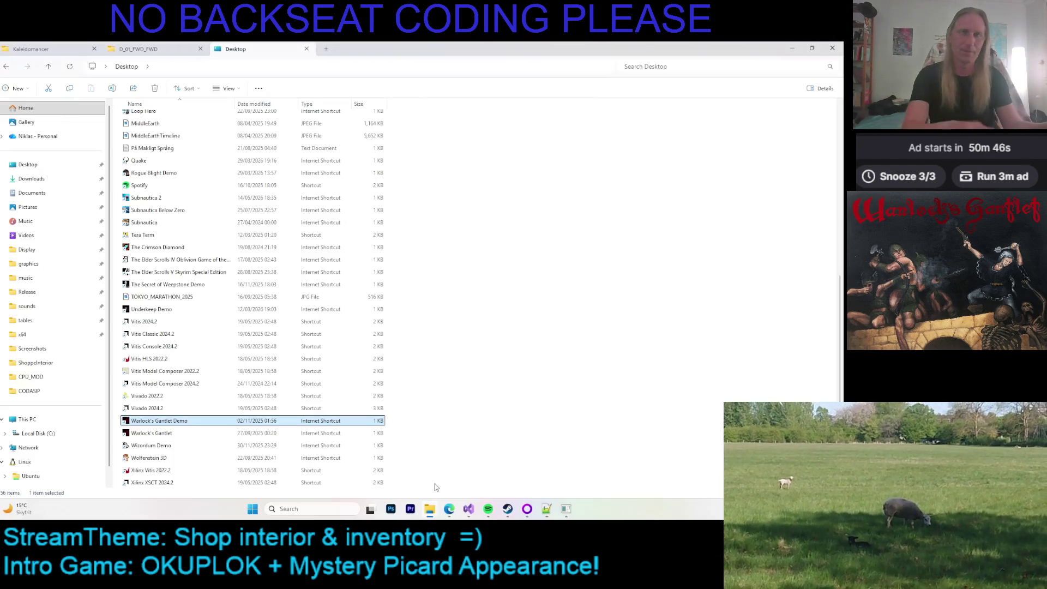
pyautogui.click(479, 509)
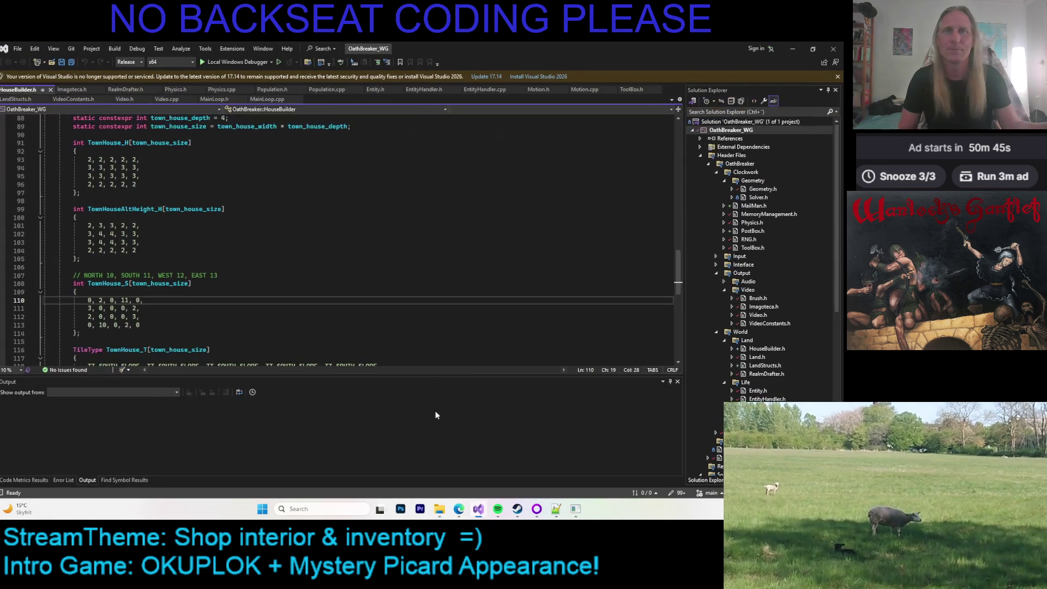
# Dismiss the update notice, inspect lines 94–95 of the TownHouse_H table, and run Local Windows Debugger
pyautogui.click(838, 77)
pyautogui.click(511, 158)
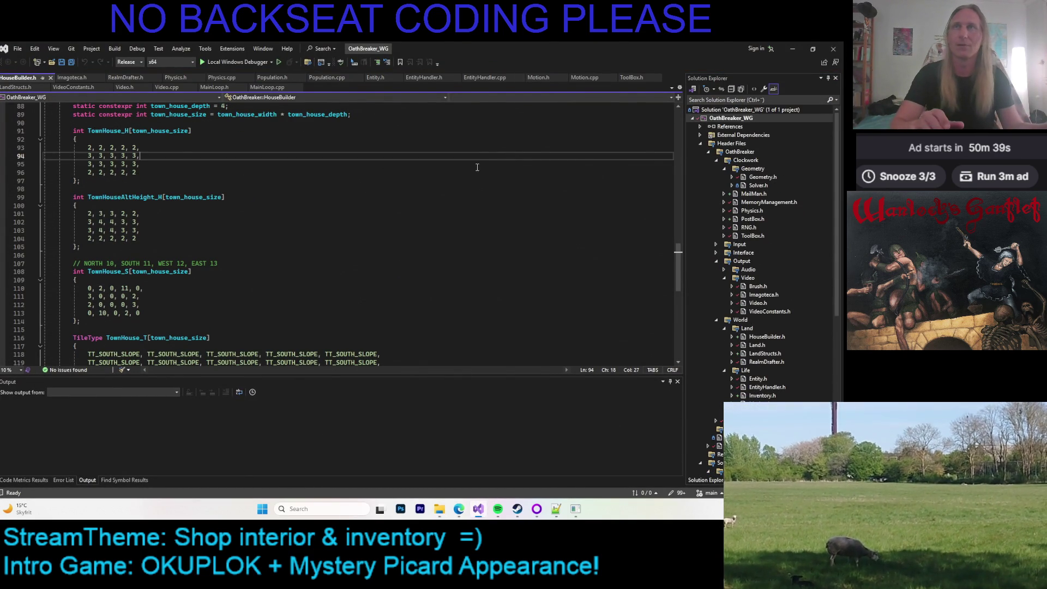
pyautogui.click(430, 165)
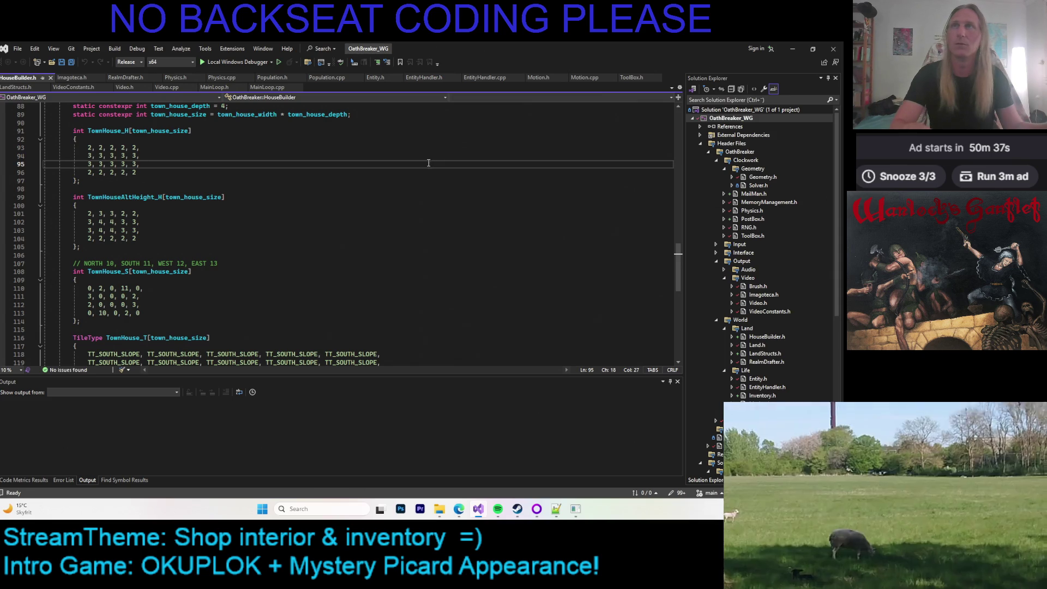
pyautogui.click(352, 156)
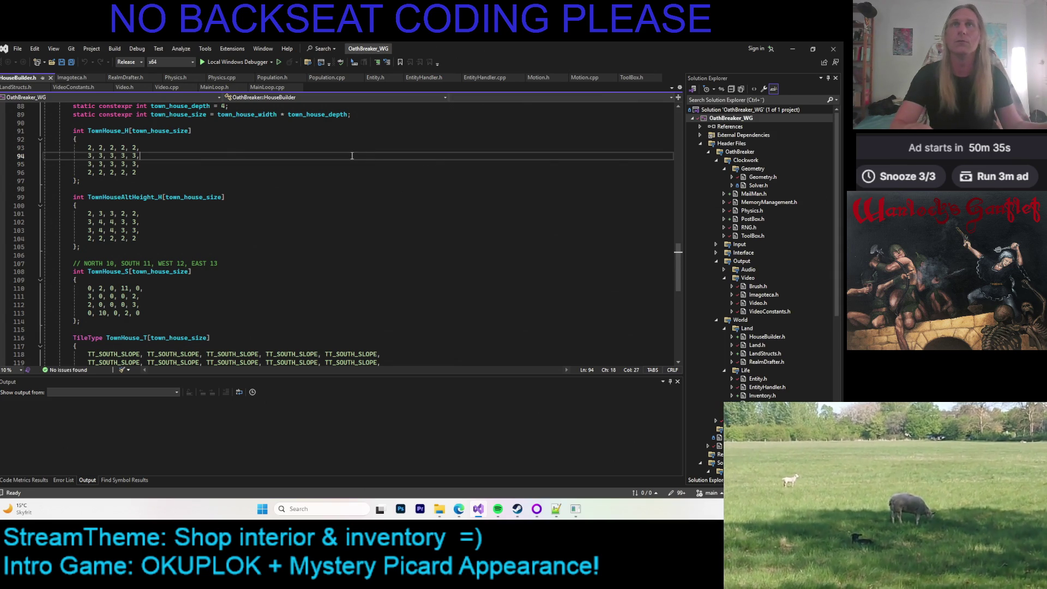
pyautogui.click(209, 63)
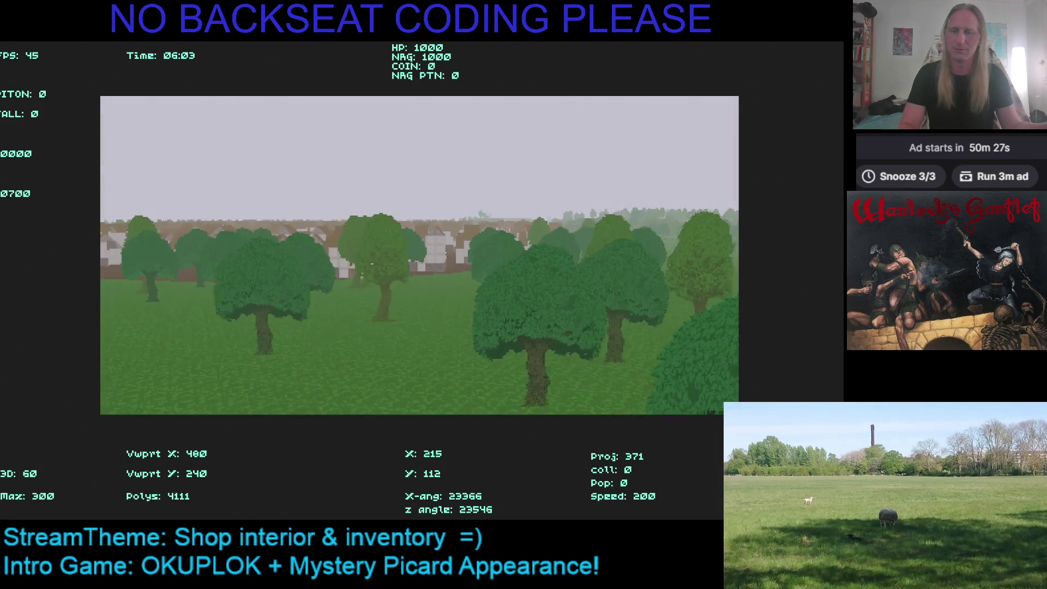
# Cross the wooded meadow toward the edge of the timbered town
pyautogui.press('Right')
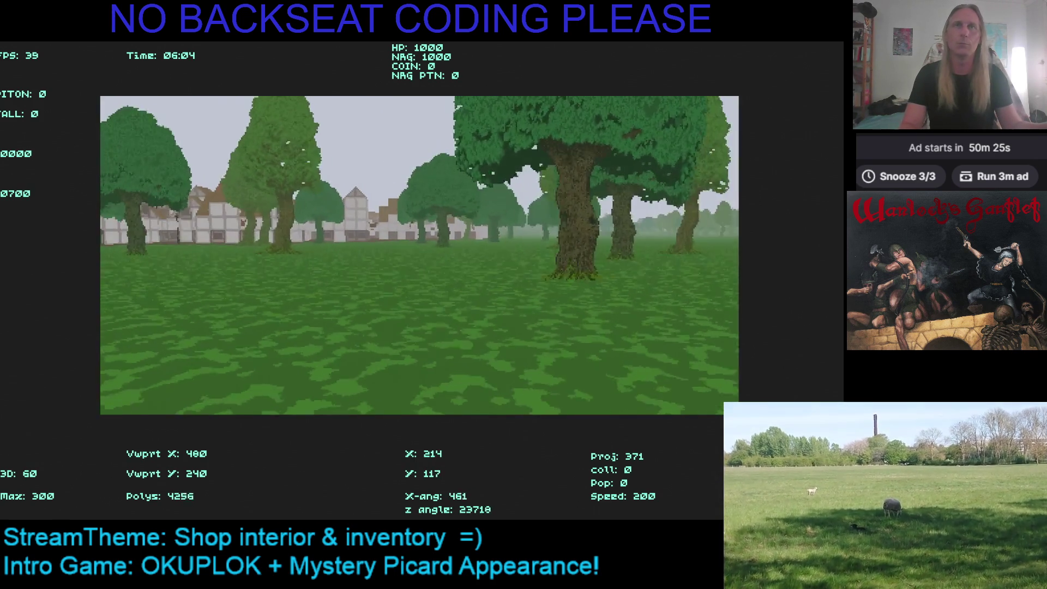
pyautogui.press('Right')
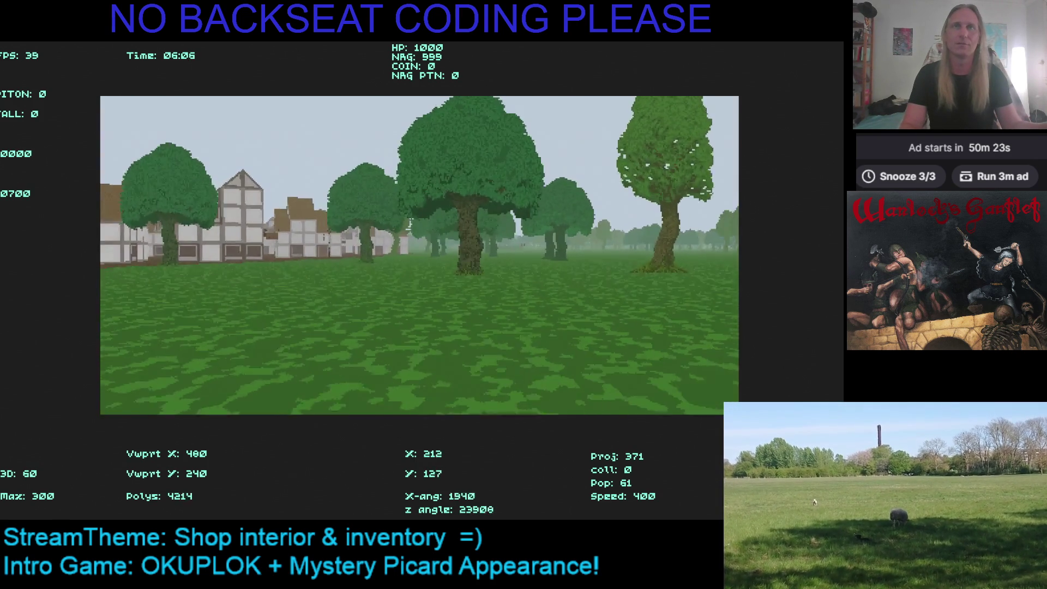
pyautogui.press('Left')
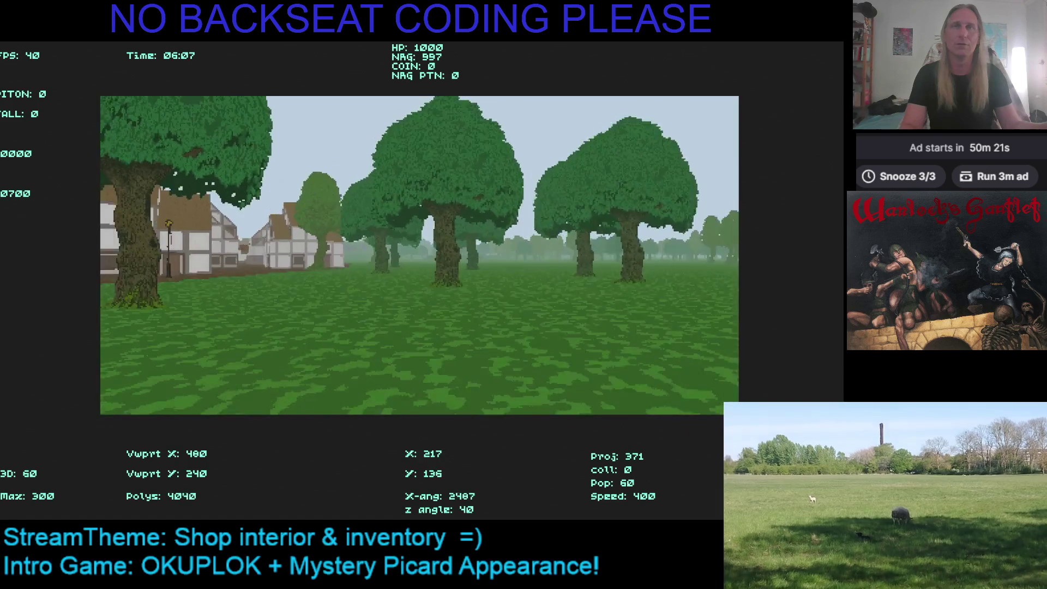
pyautogui.press('Left')
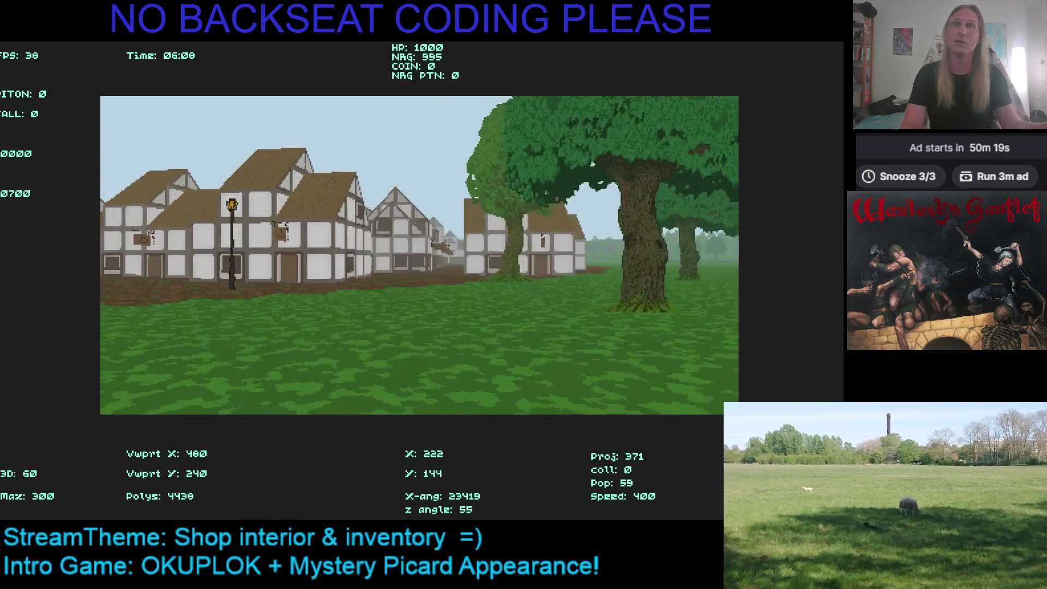
# Walk down the cobbled street to the smiley-sign shop and enter it
pyautogui.press('Left')
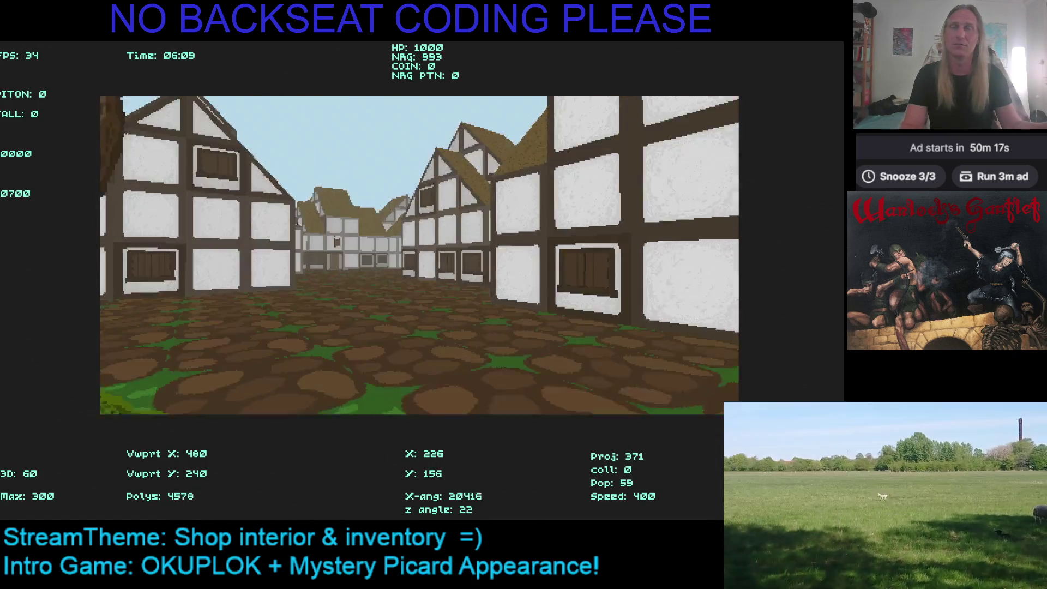
pyautogui.press('Left')
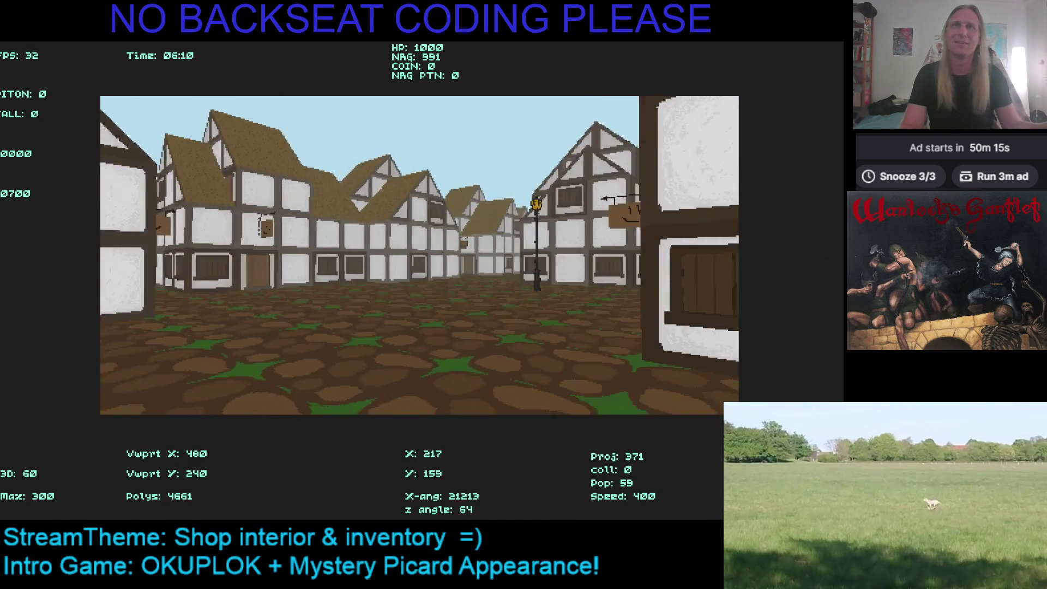
pyautogui.press('Left')
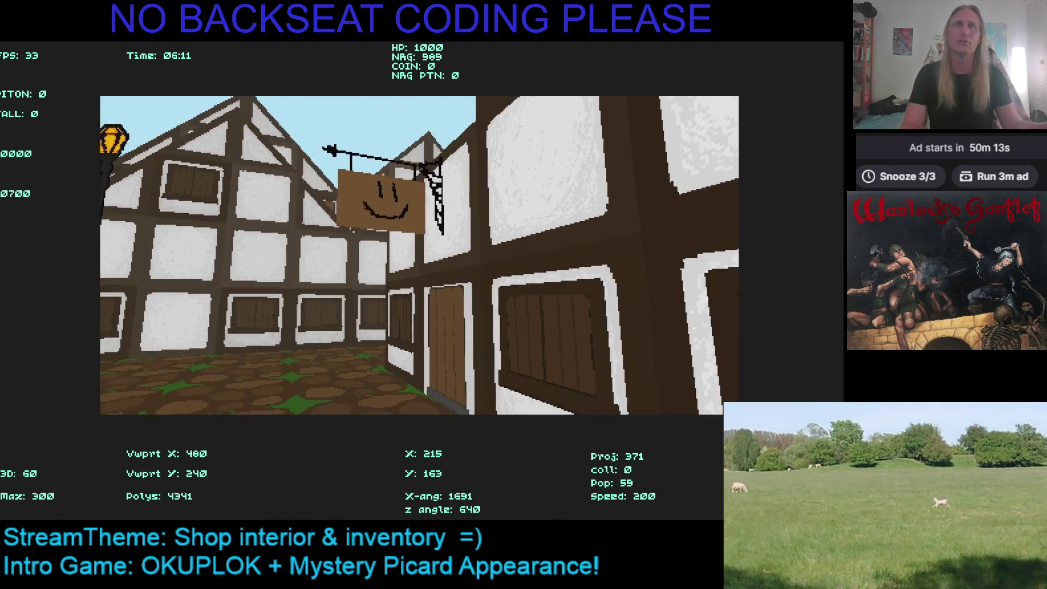
pyautogui.press('Left')
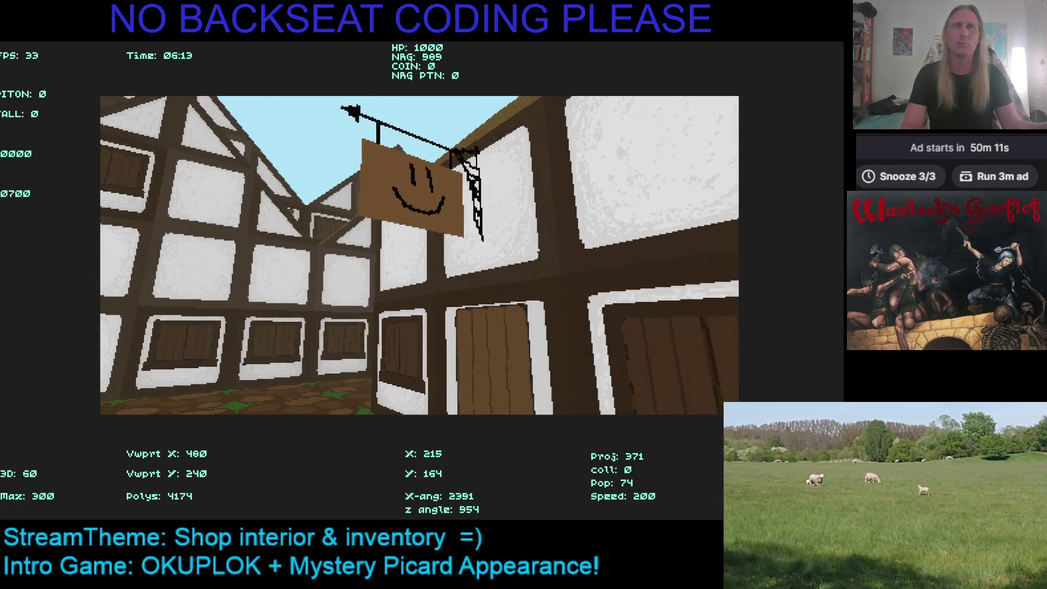
pyautogui.press('Up')
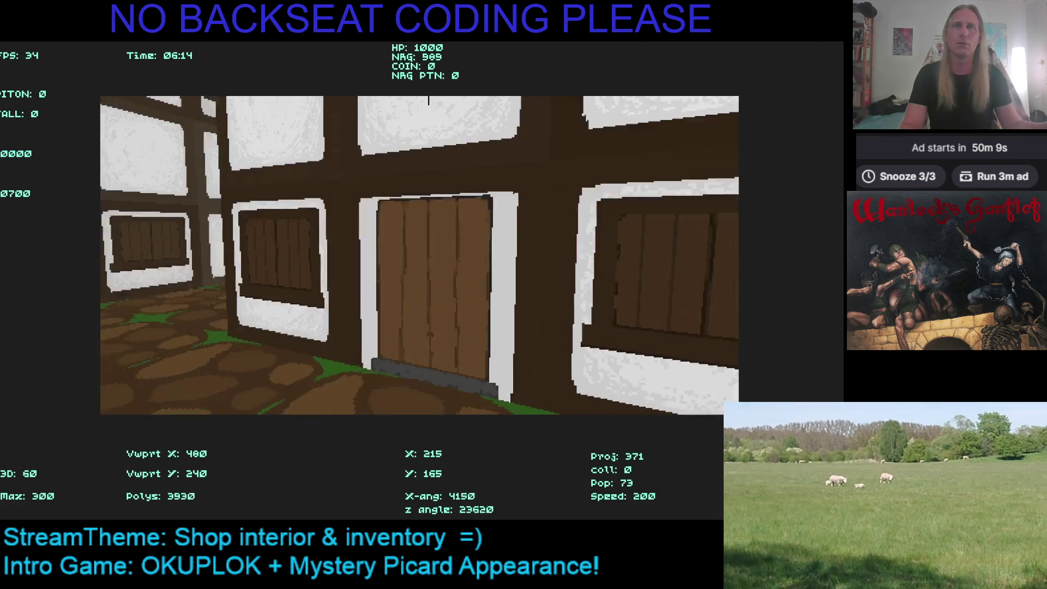
pyautogui.press('Up')
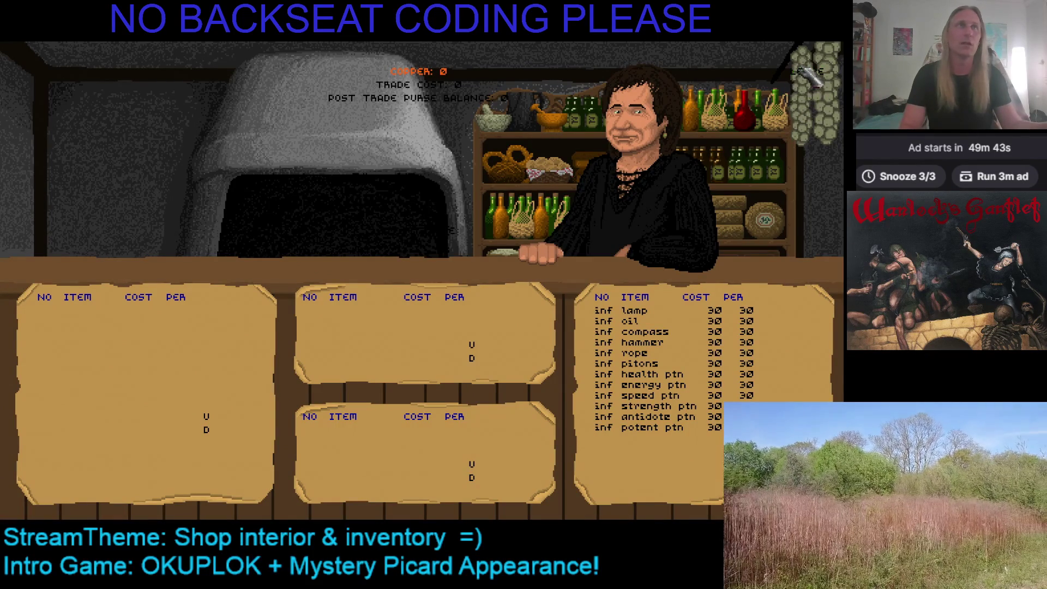
pyautogui.click(804, 70)
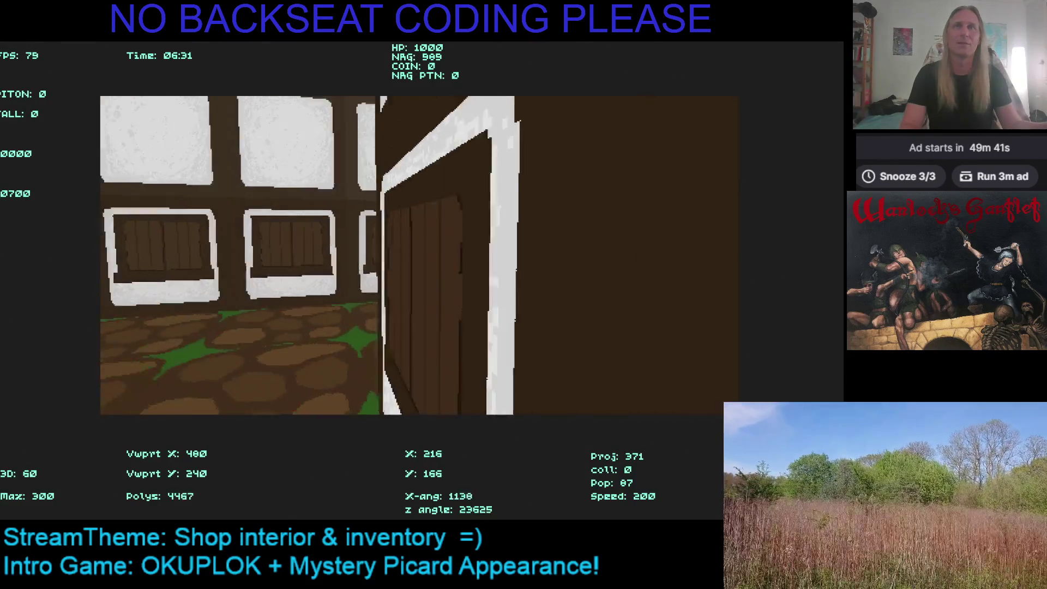
# Walk down the street past the square, across the field by the lamp post toward the hills
pyautogui.press('Left')
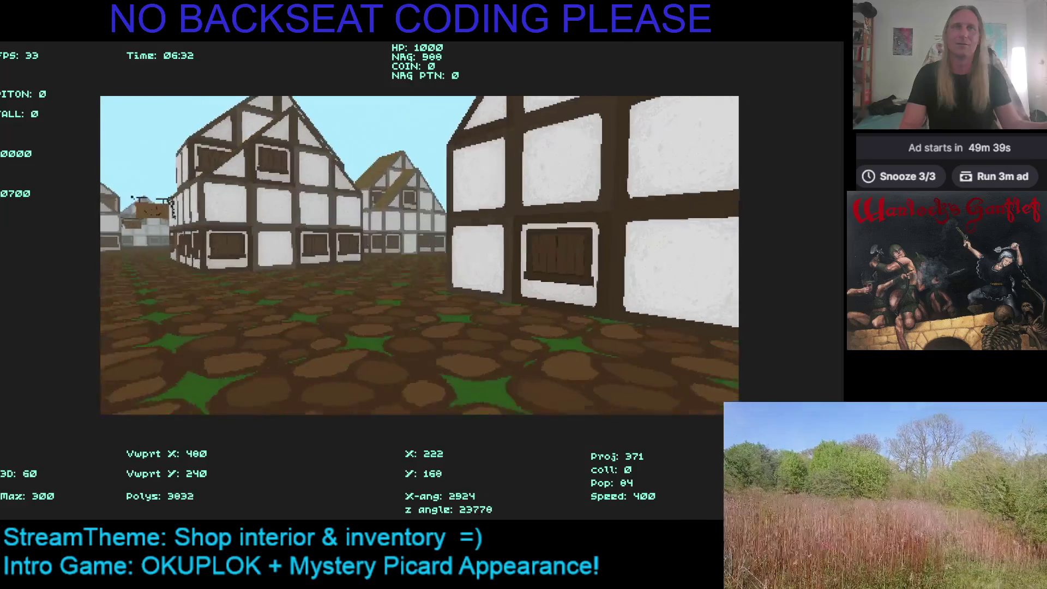
pyautogui.press('Left')
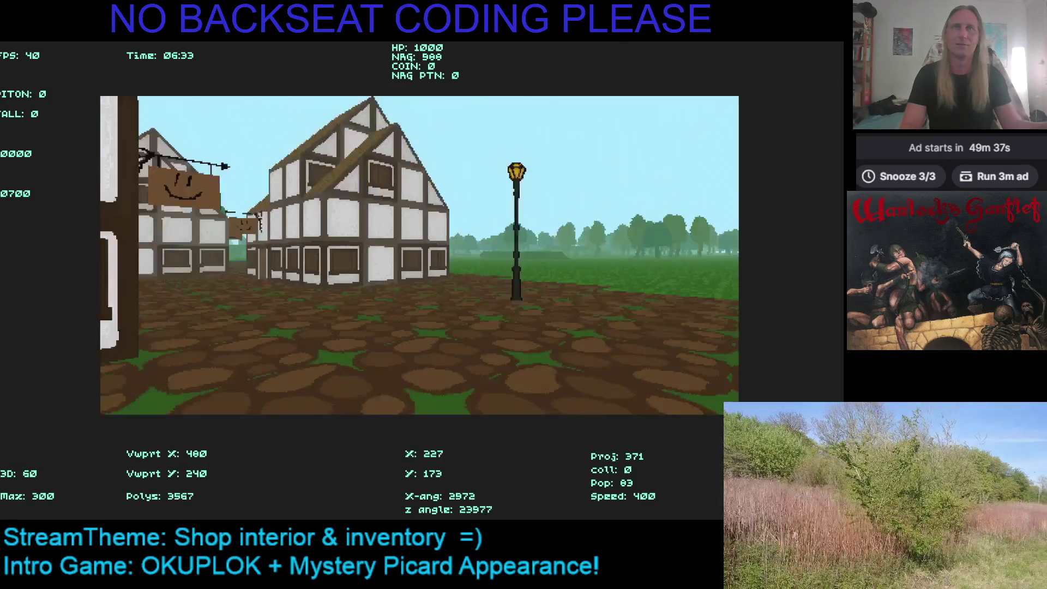
pyautogui.press('Right')
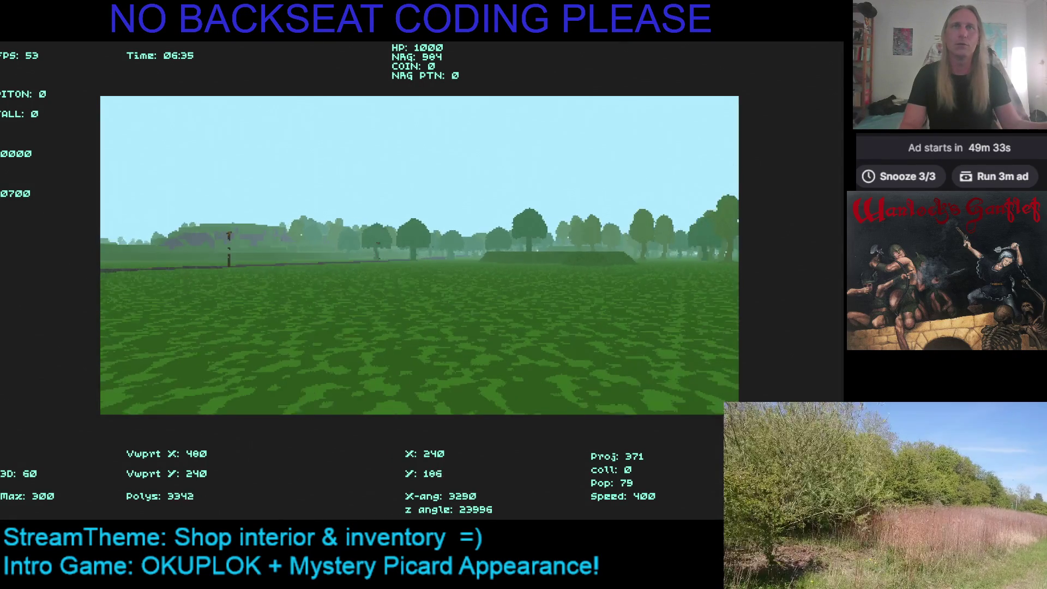
pyautogui.press('Right')
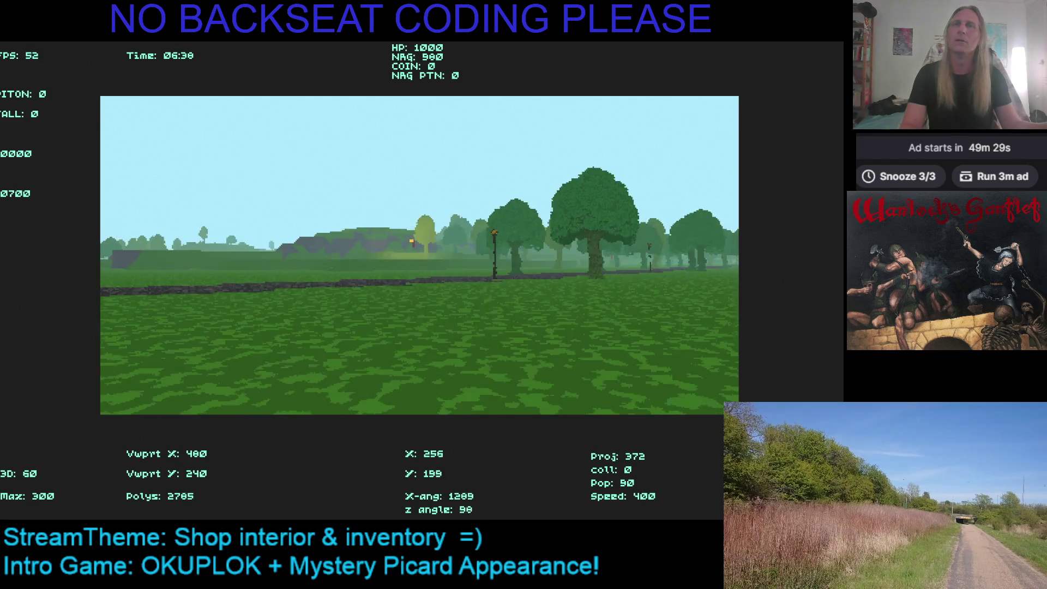
pyautogui.press('Right')
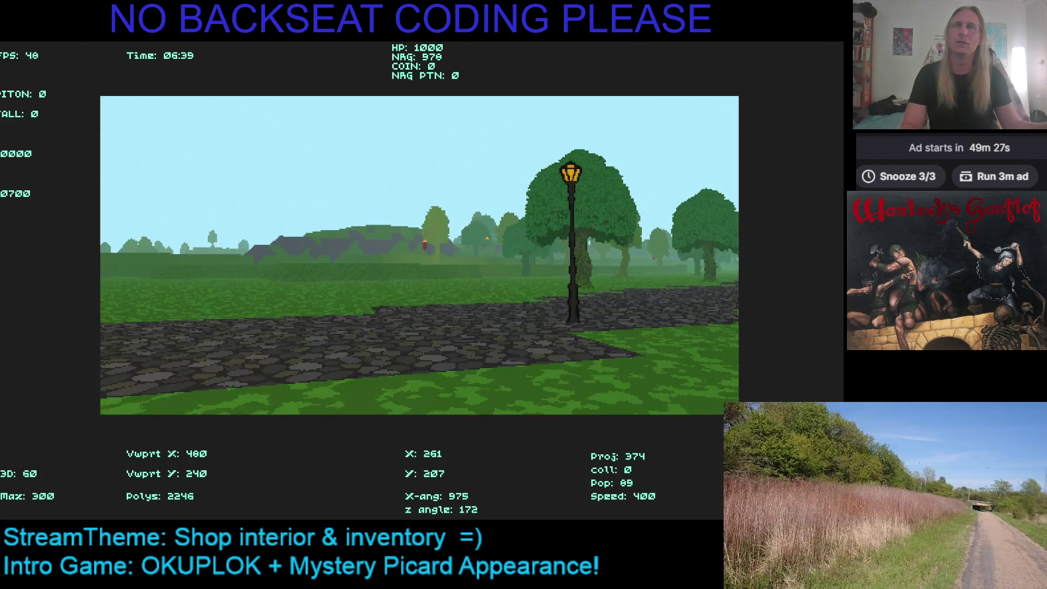
pyautogui.press('Left')
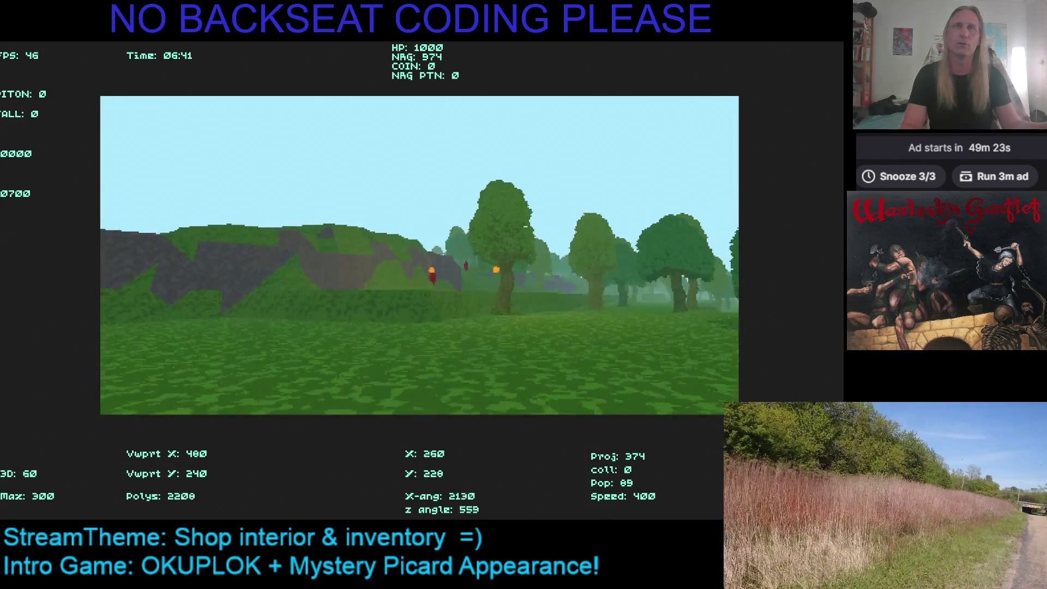
# Walk to the rock wall, collect the coins, and turn to the grassy hill
pyautogui.press('Right')
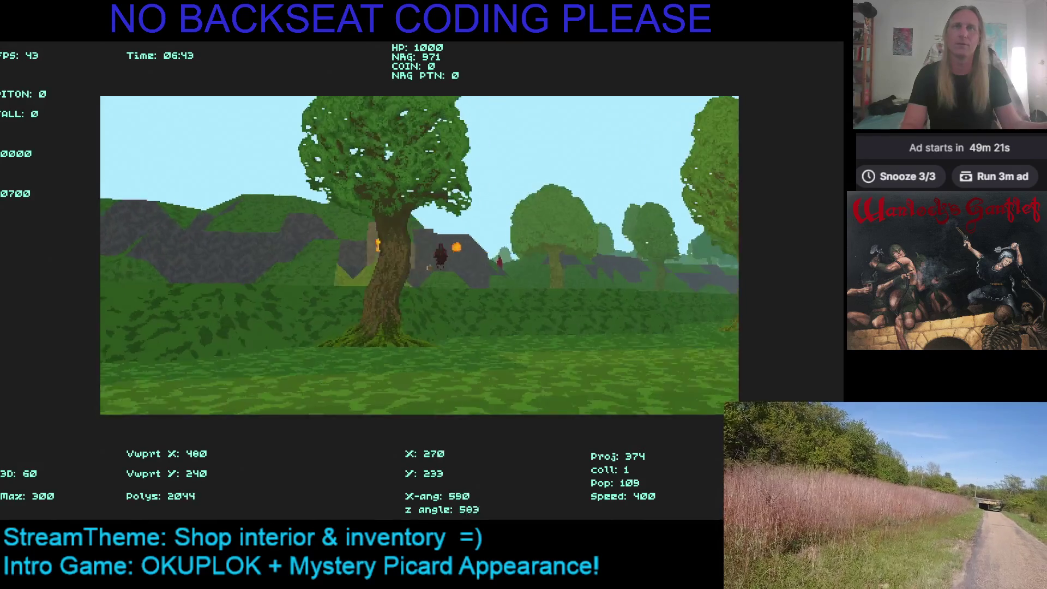
pyautogui.press('Left')
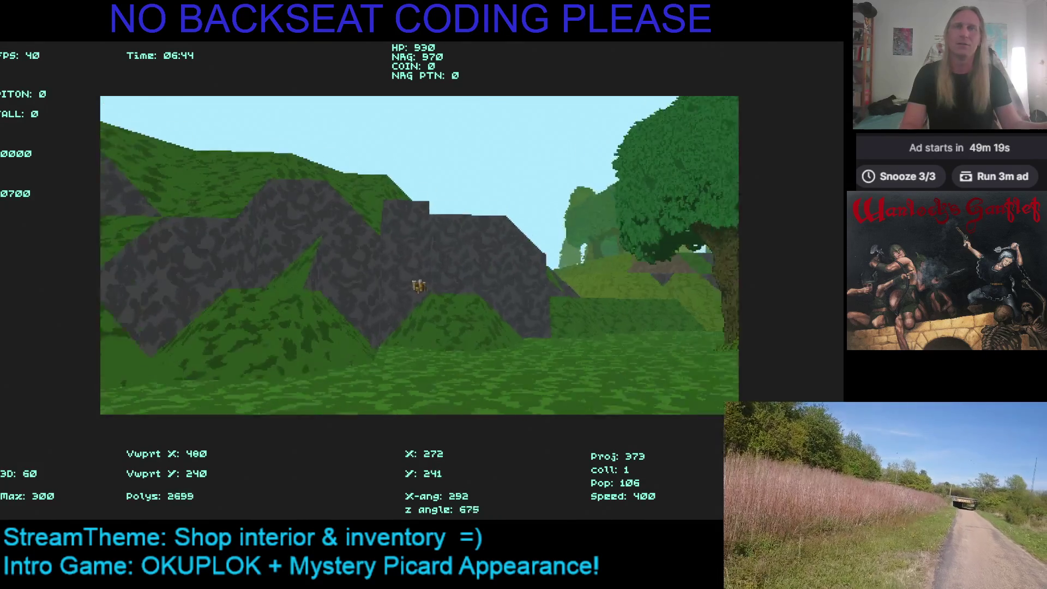
pyautogui.press('Left')
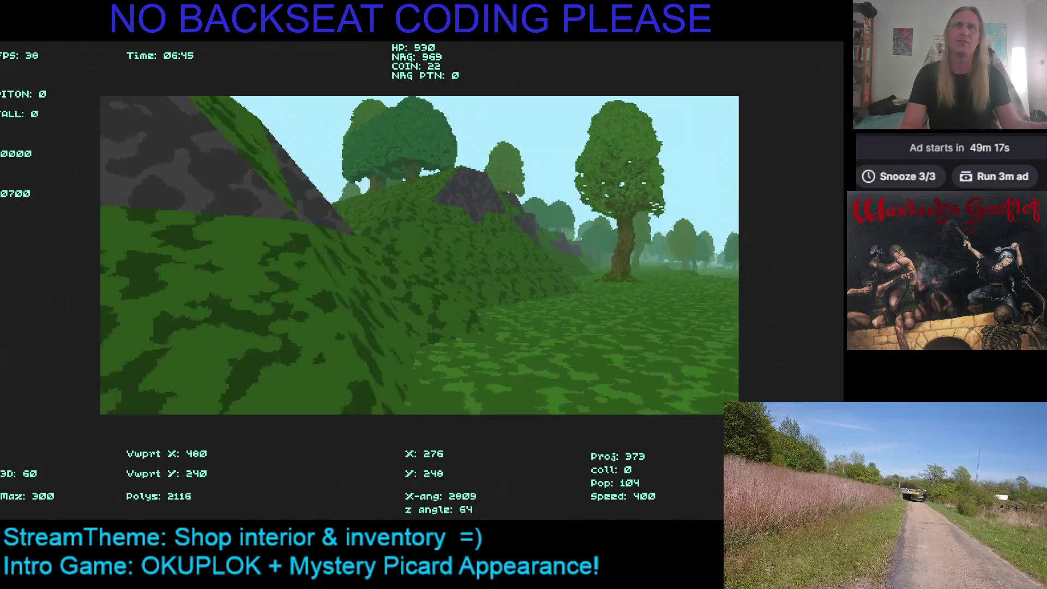
pyautogui.press('Right')
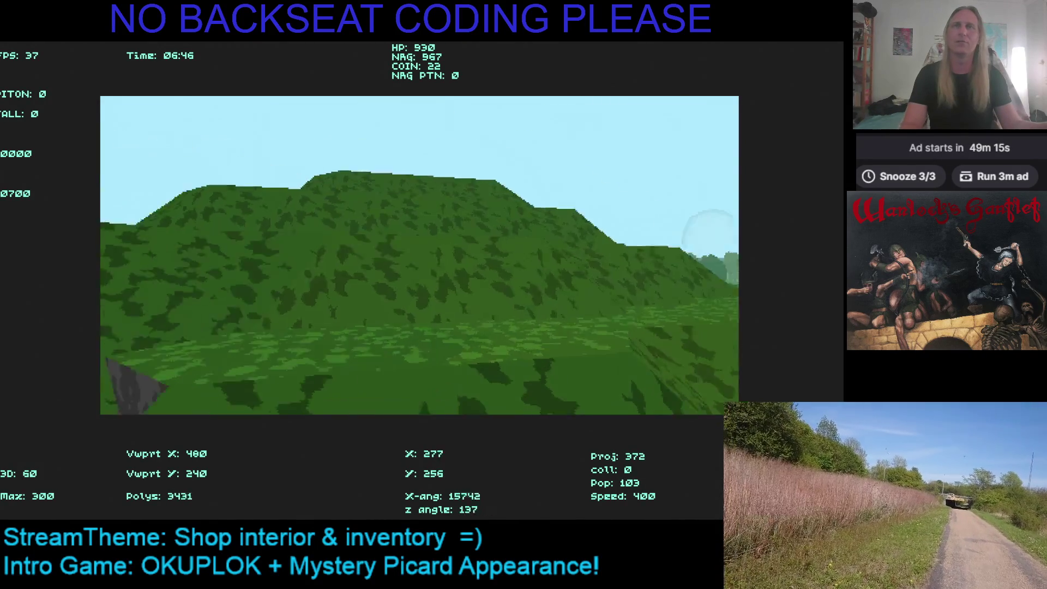
pyautogui.press('Left')
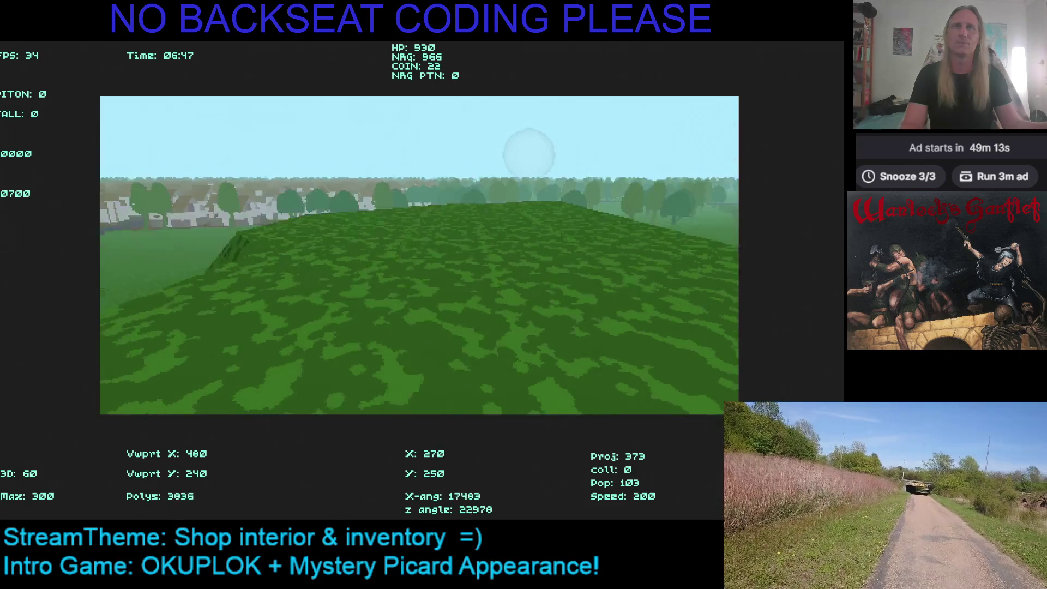
# Cross the hillside into the forest up to the large tree trunk
pyautogui.press('Left')
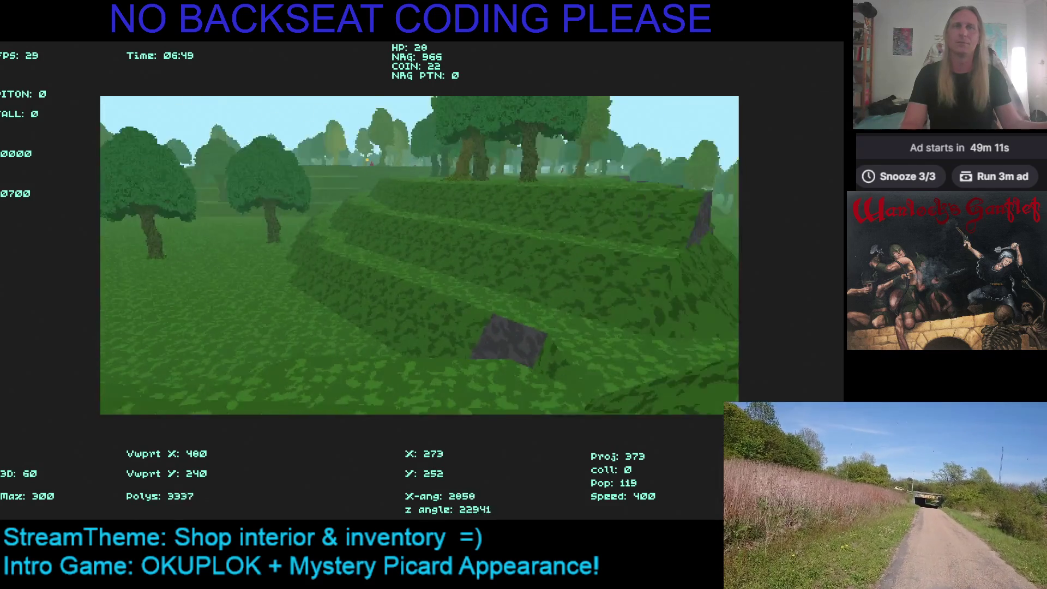
pyautogui.press('Right')
pyautogui.press('Left')
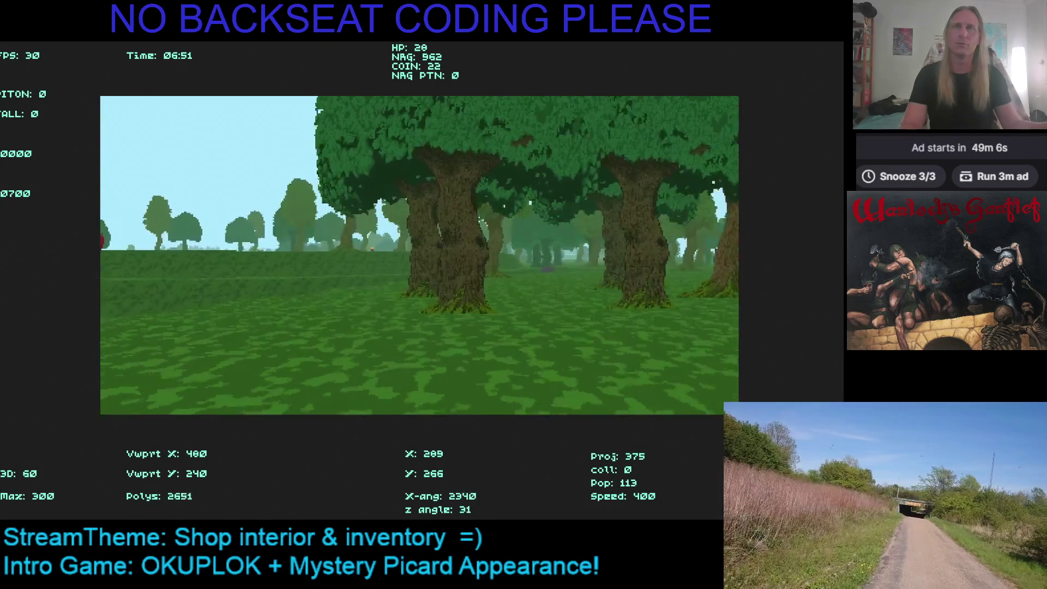
pyautogui.press('Right')
pyautogui.press('Left')
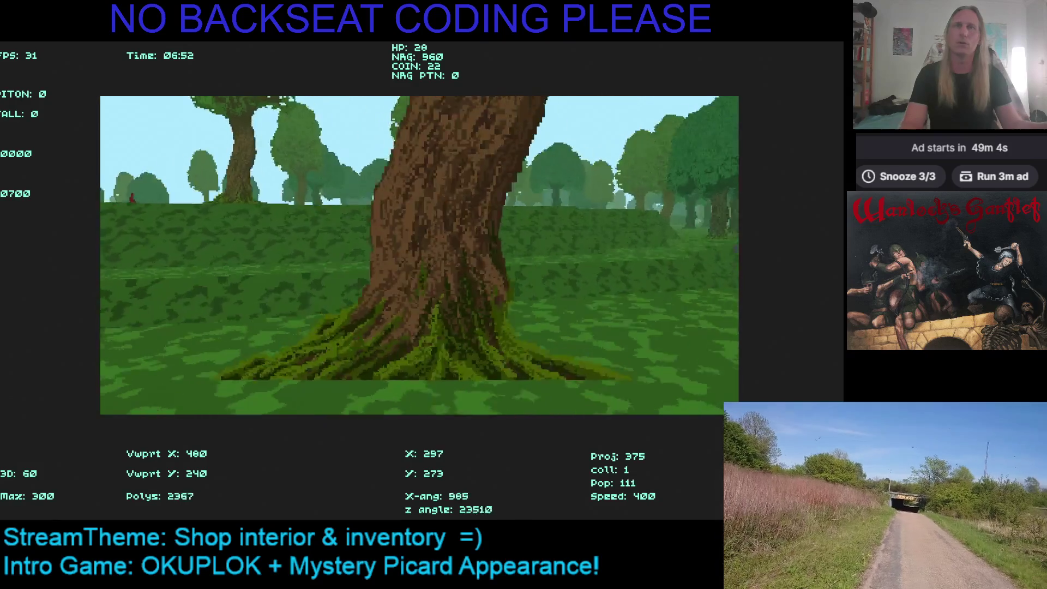
# Move through the clearing and collect the coin pile under the tree
pyautogui.press('Right')
pyautogui.press('Left')
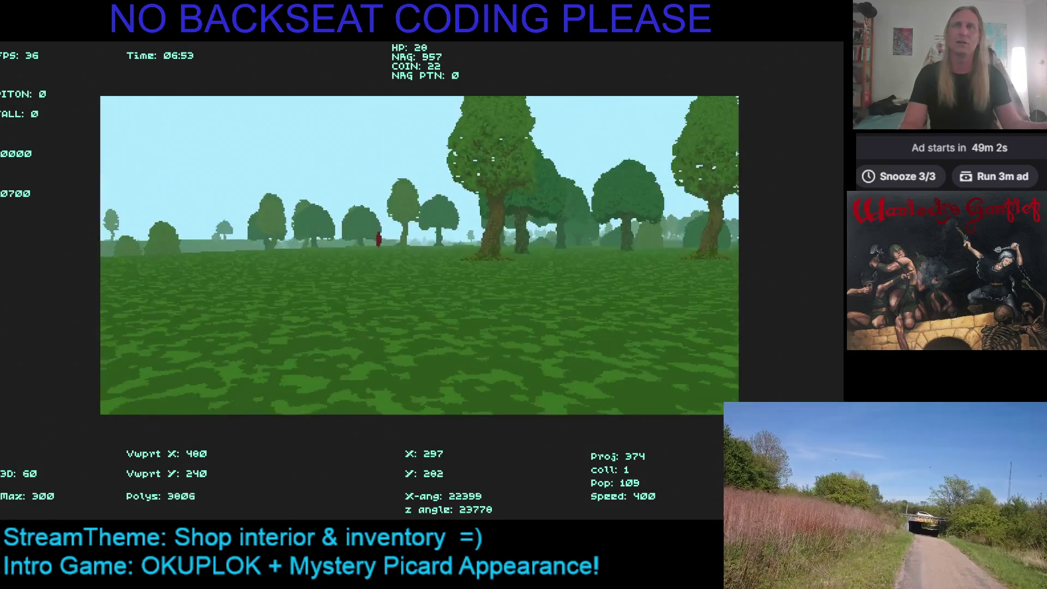
pyautogui.press('space')
pyautogui.press('Left')
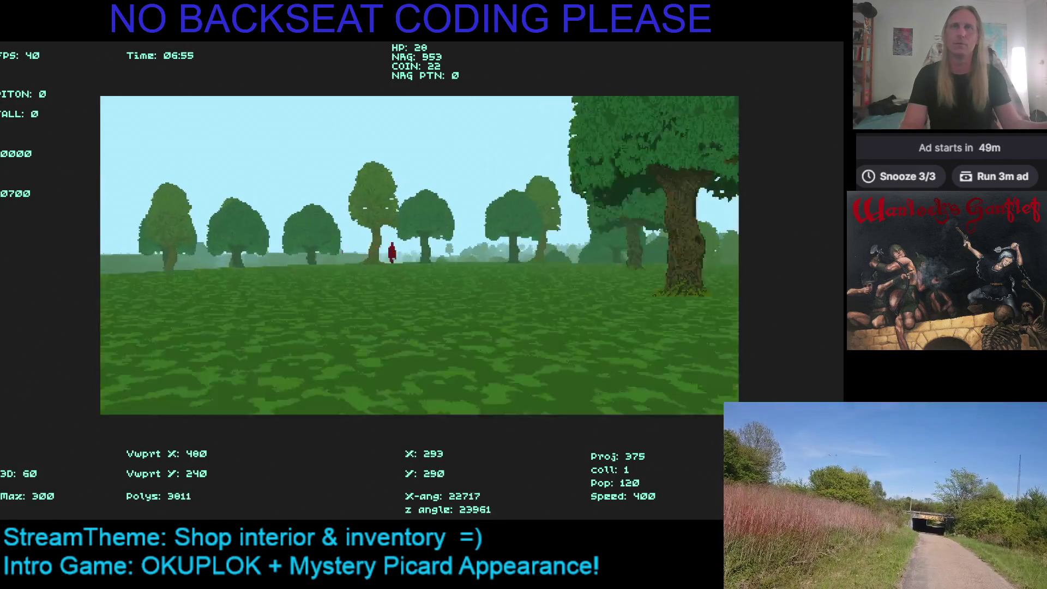
pyautogui.press('space')
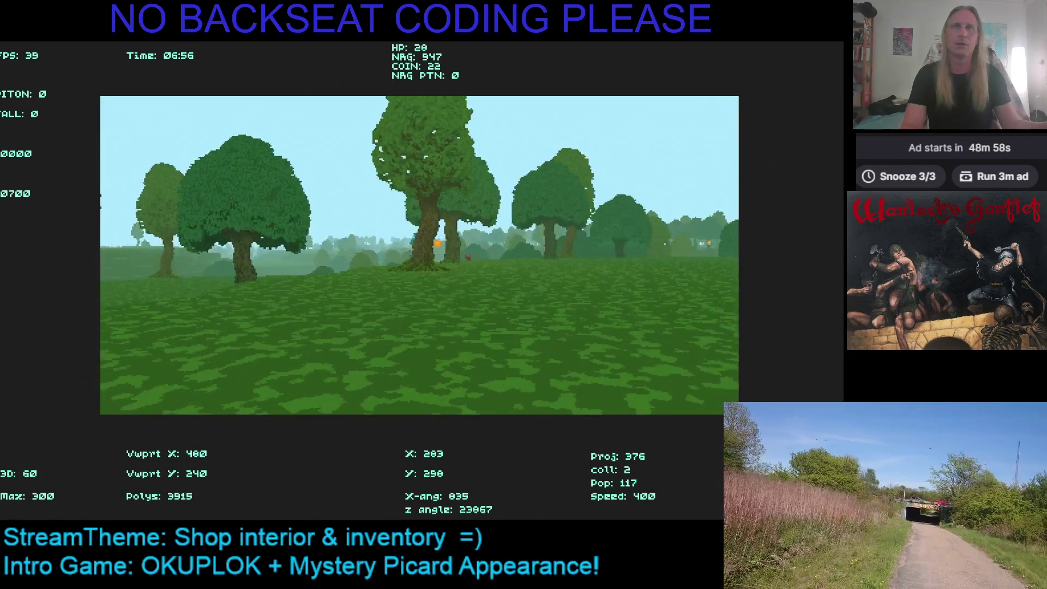
pyautogui.press('Up')
pyautogui.press('Left')
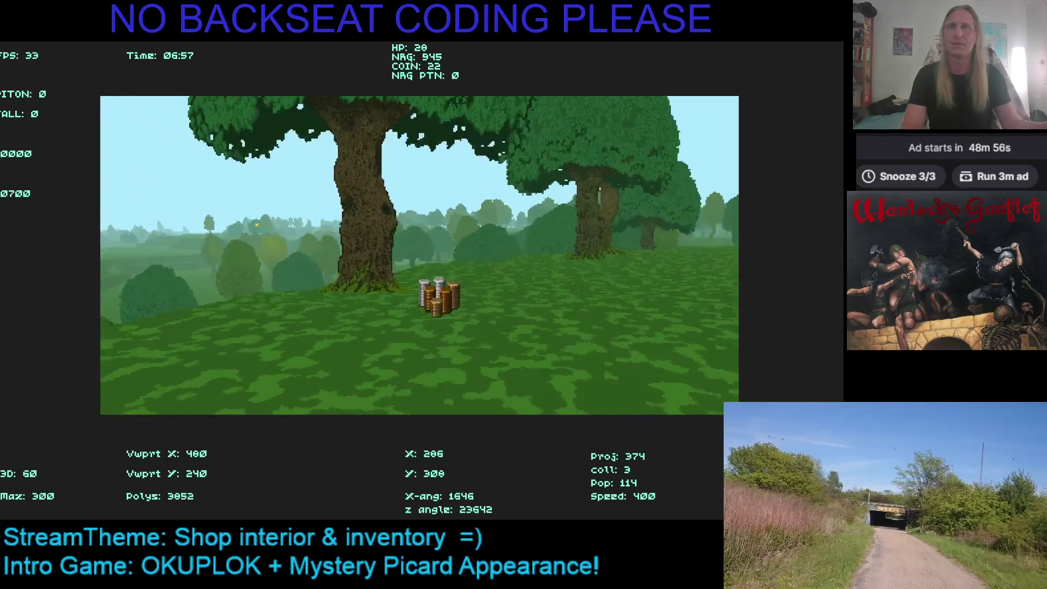
# Walk past the big tree through the forest toward the grassy slope
pyautogui.press('Right')
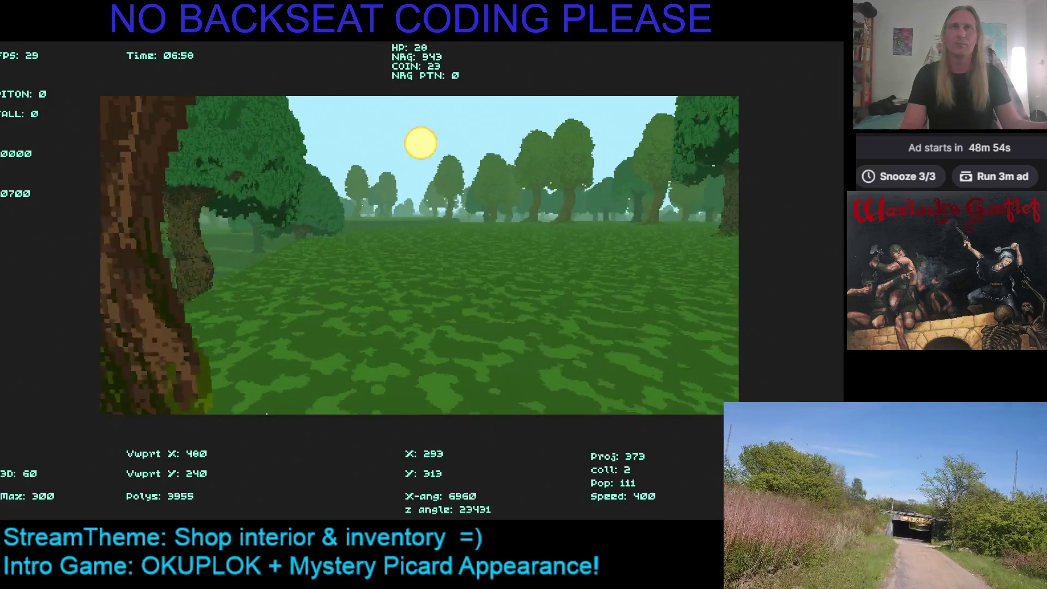
pyautogui.press('Up')
pyautogui.press('Right')
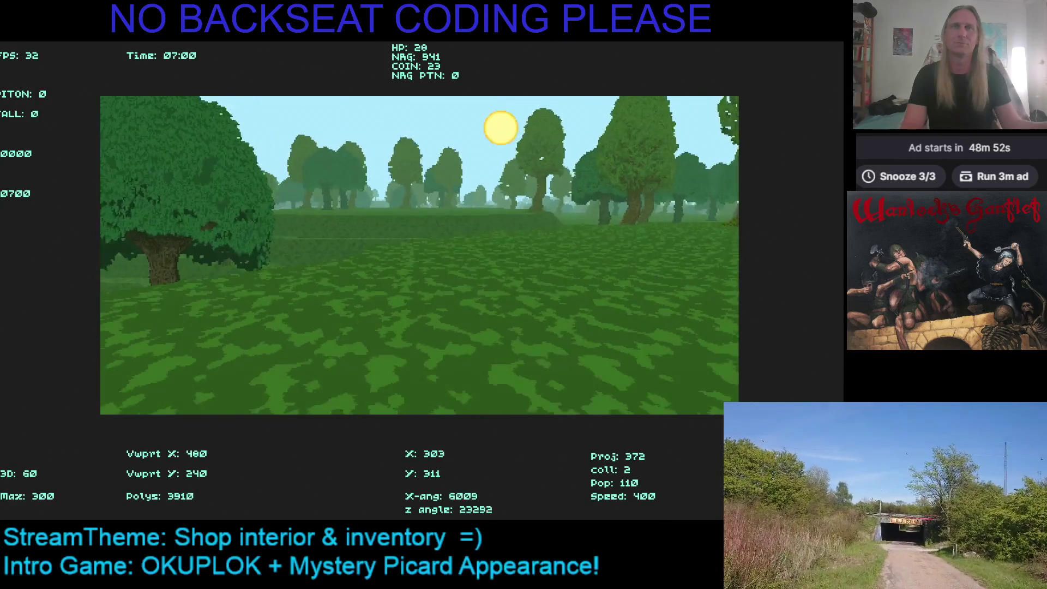
pyautogui.press('Up')
pyautogui.press('Right')
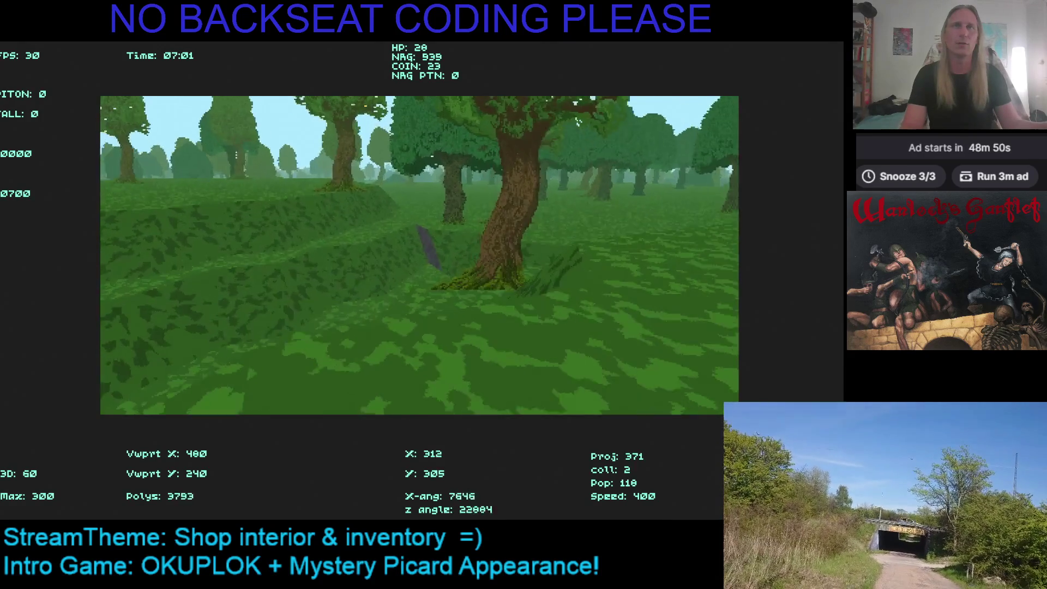
# Climb the terraced slope and grab its coin pile, bringing the count to 30
pyautogui.press('Left')
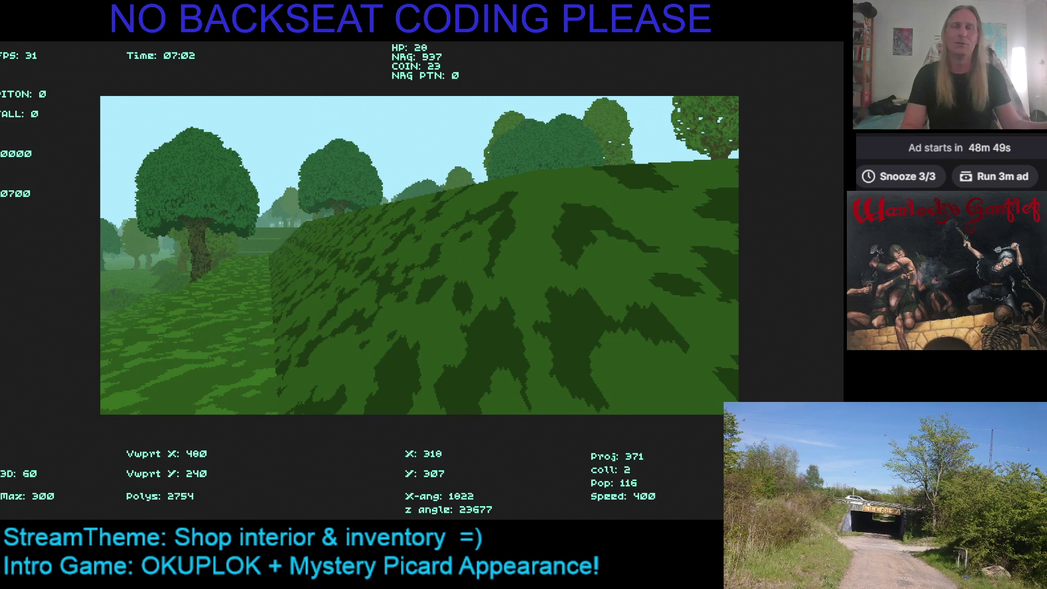
pyautogui.press('Left')
pyautogui.press('Up')
pyautogui.press('Up')
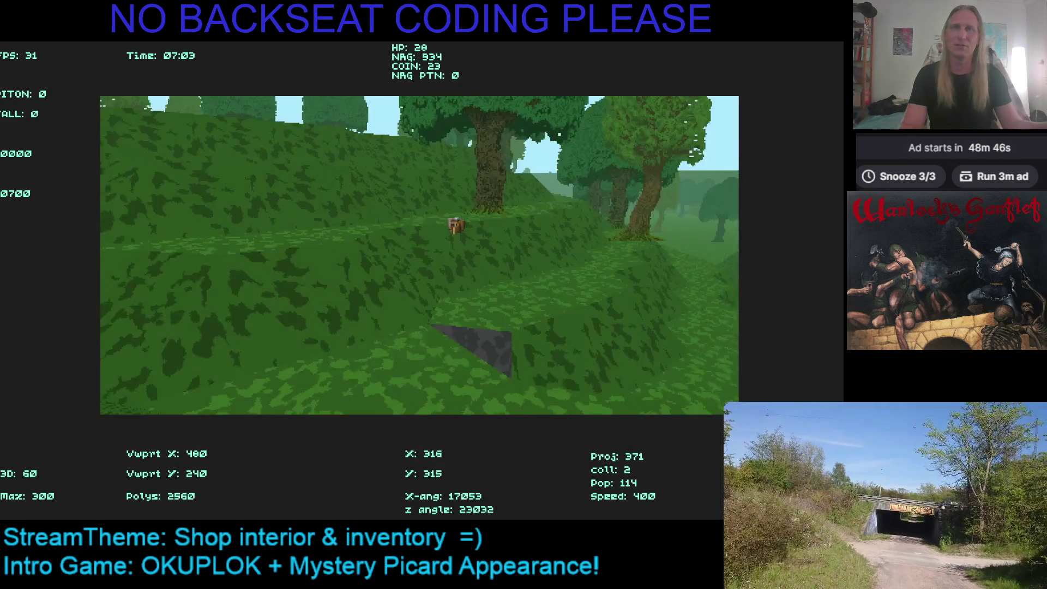
pyautogui.press('Left')
pyautogui.press('Right')
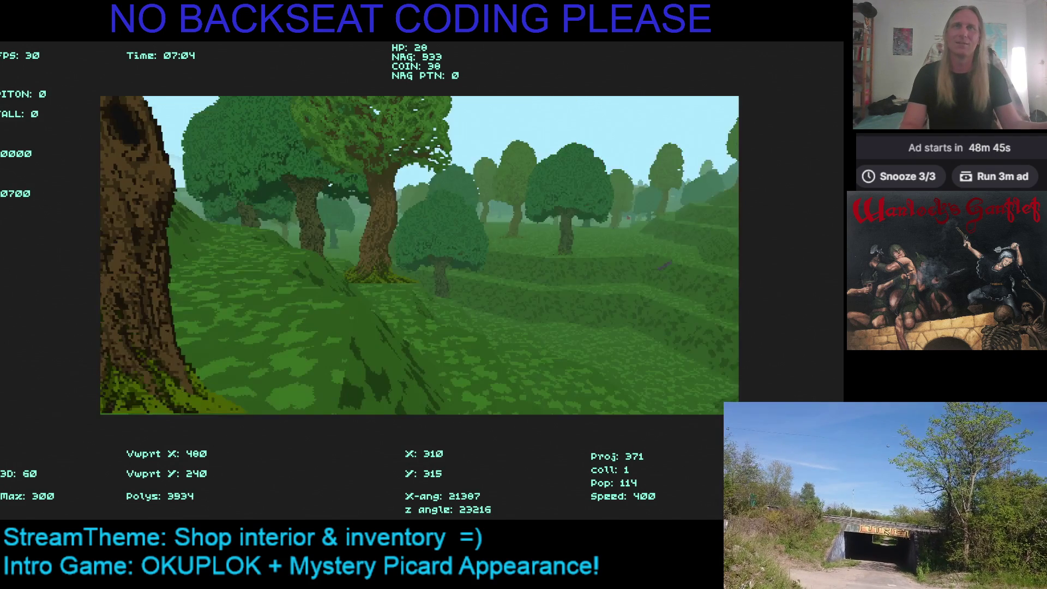